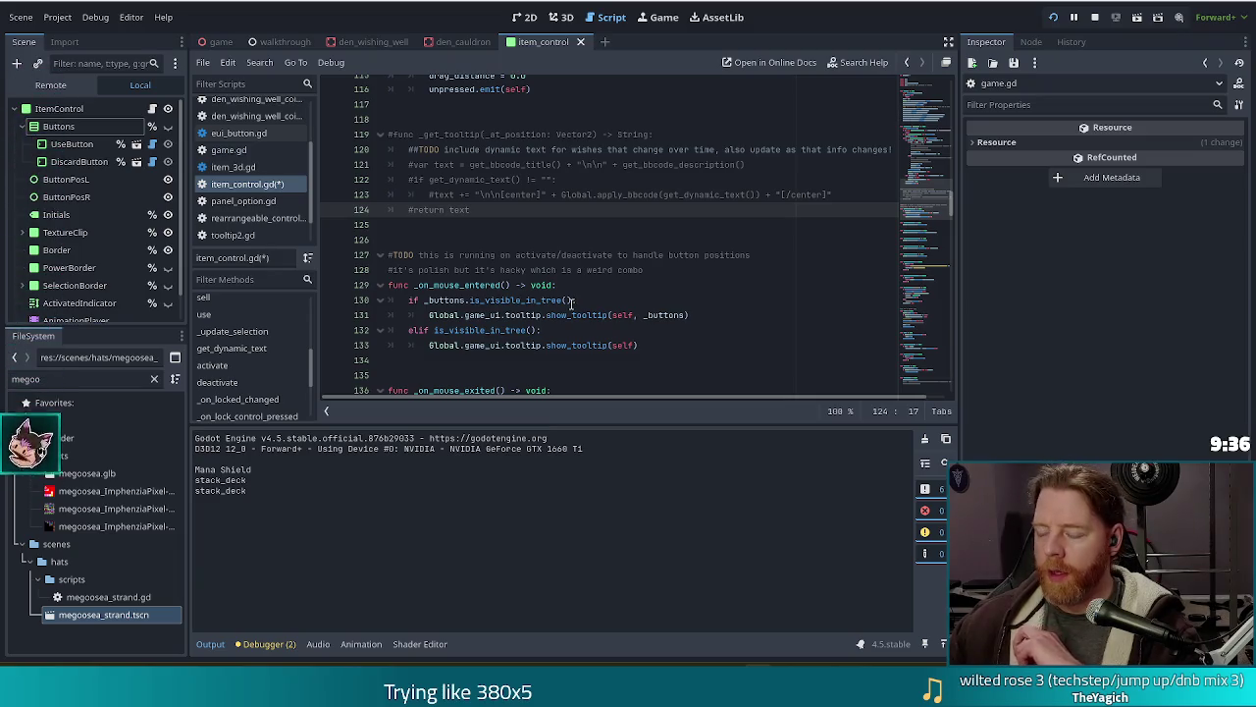
Step: Stop the running debug game session from line 129 and save item_control.gd
click(609, 282)
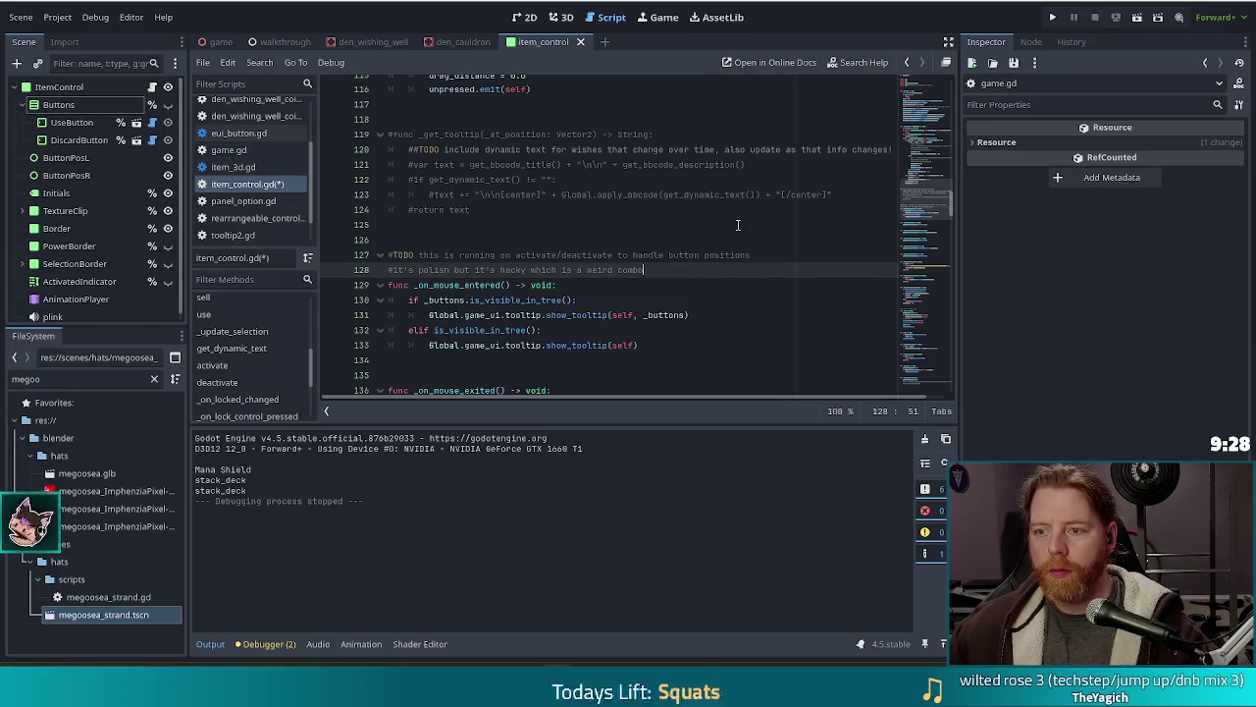
key(Up)
key(Up)
key(Up)
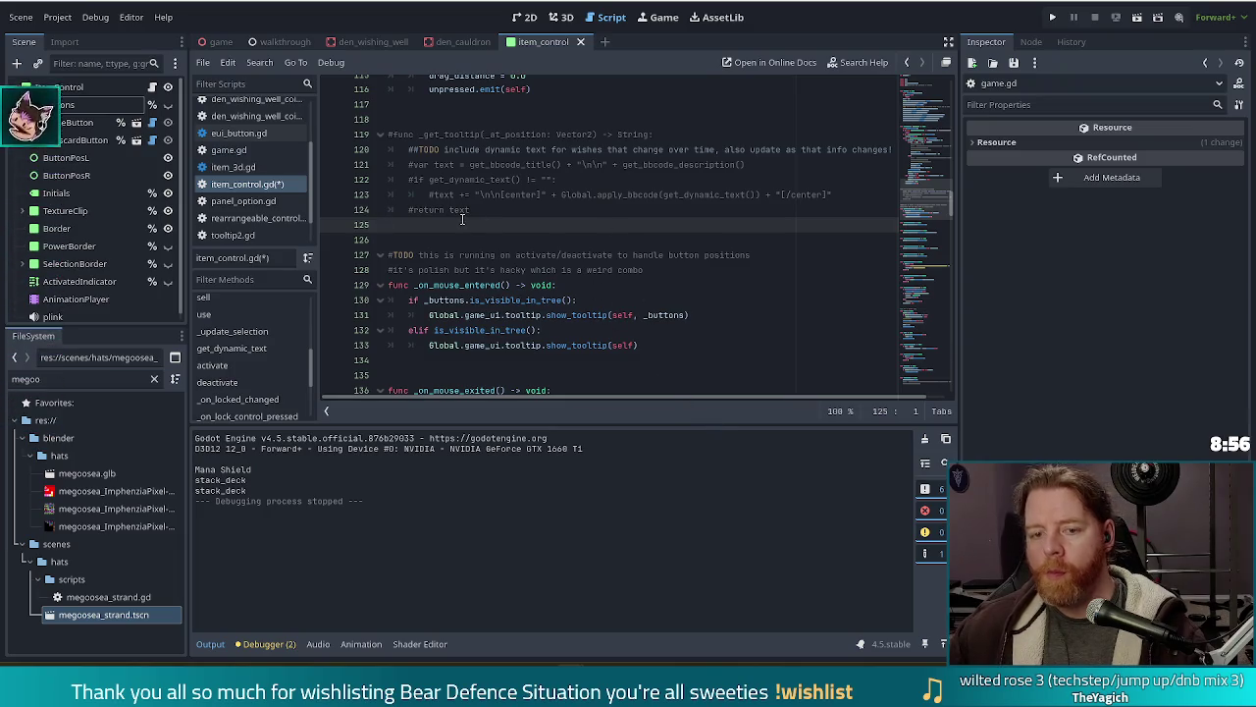
key(ctrl+s)
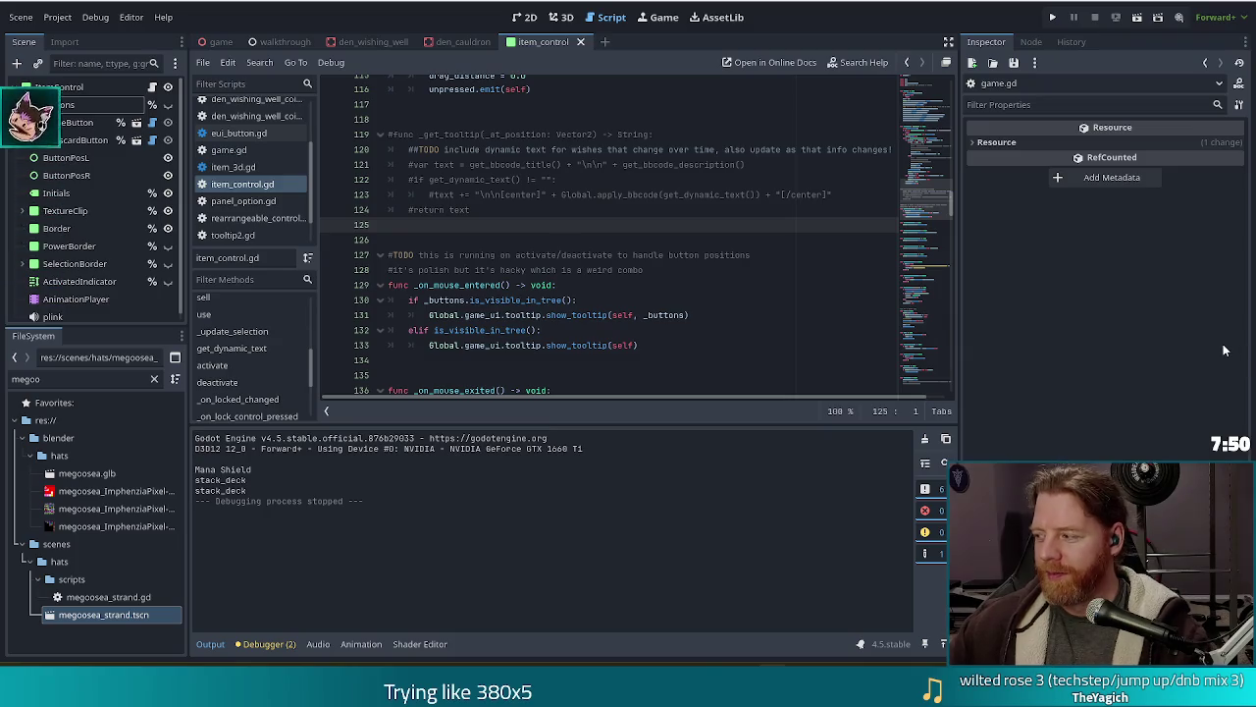
Step: Check the show_tooltip call on line 133, then bring up the script editor's File menu
click(700, 347)
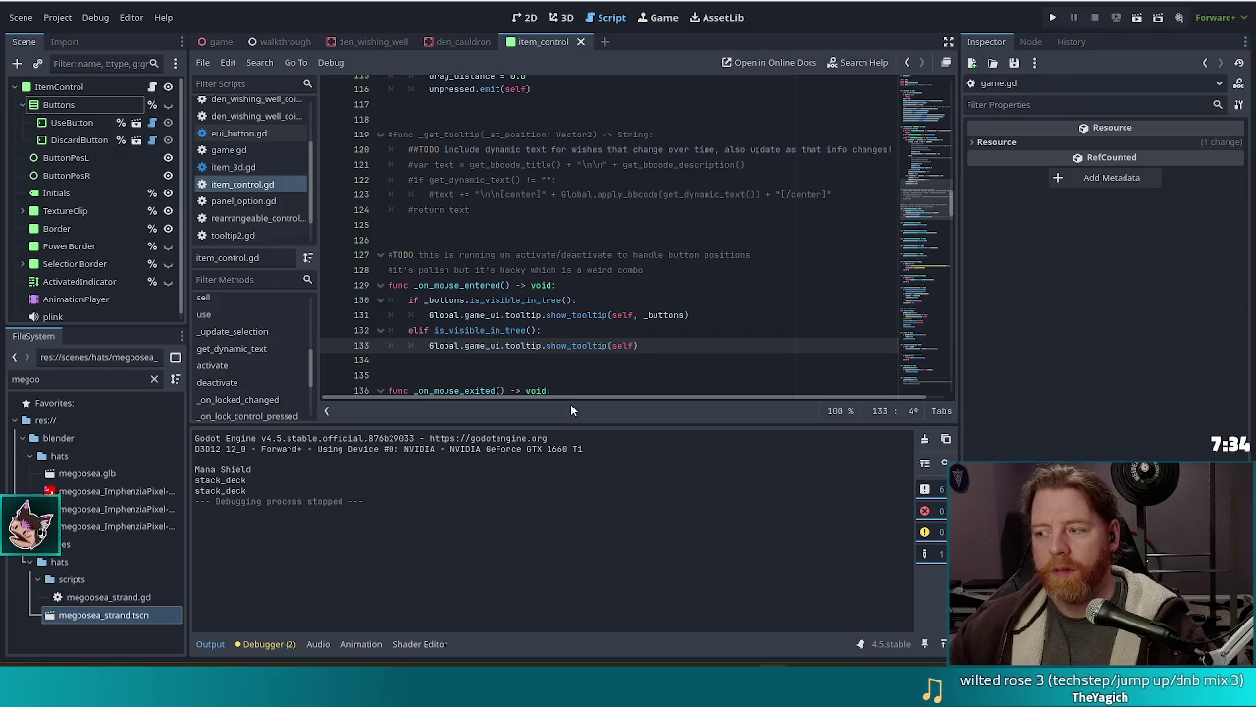
click(648, 345)
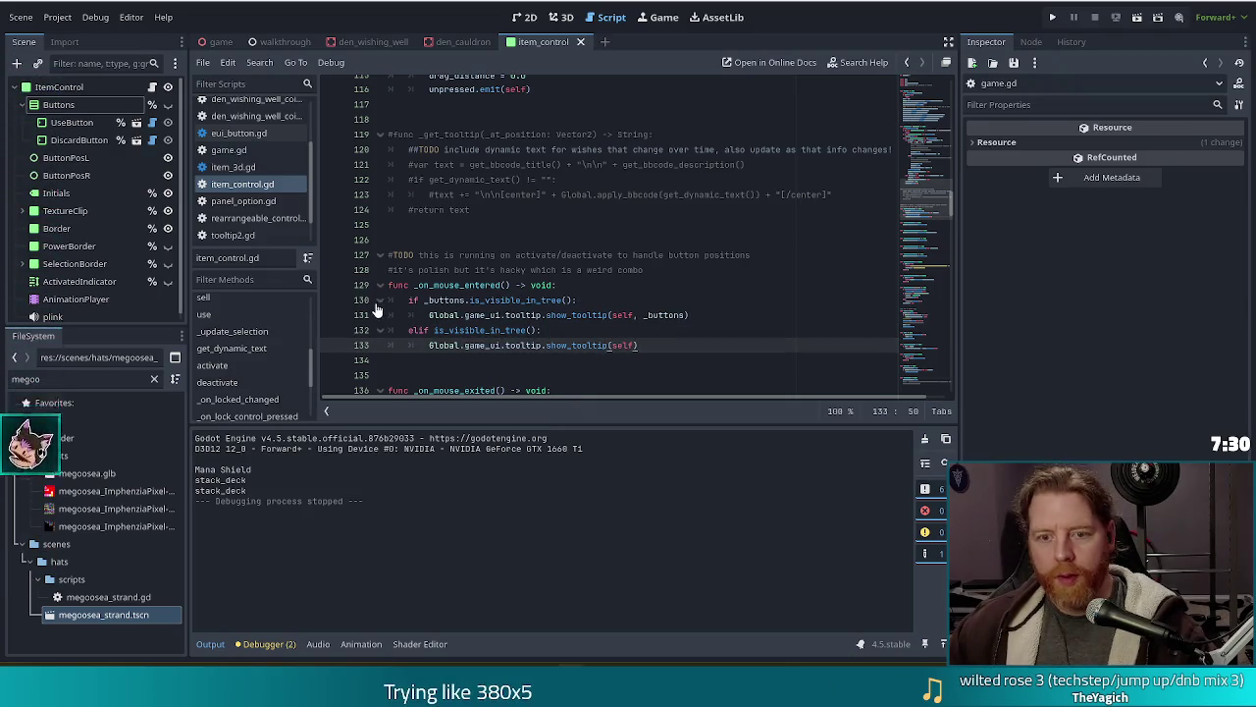
scroll(294, 176, down, 2)
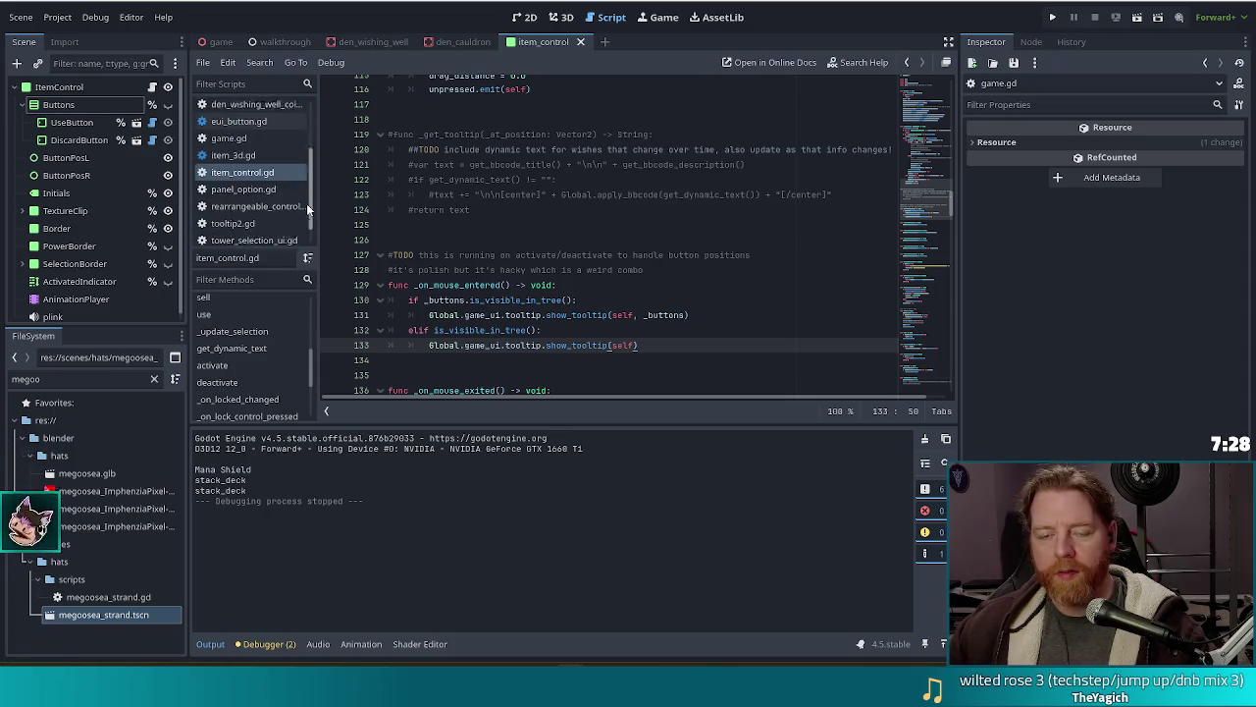
click(208, 67)
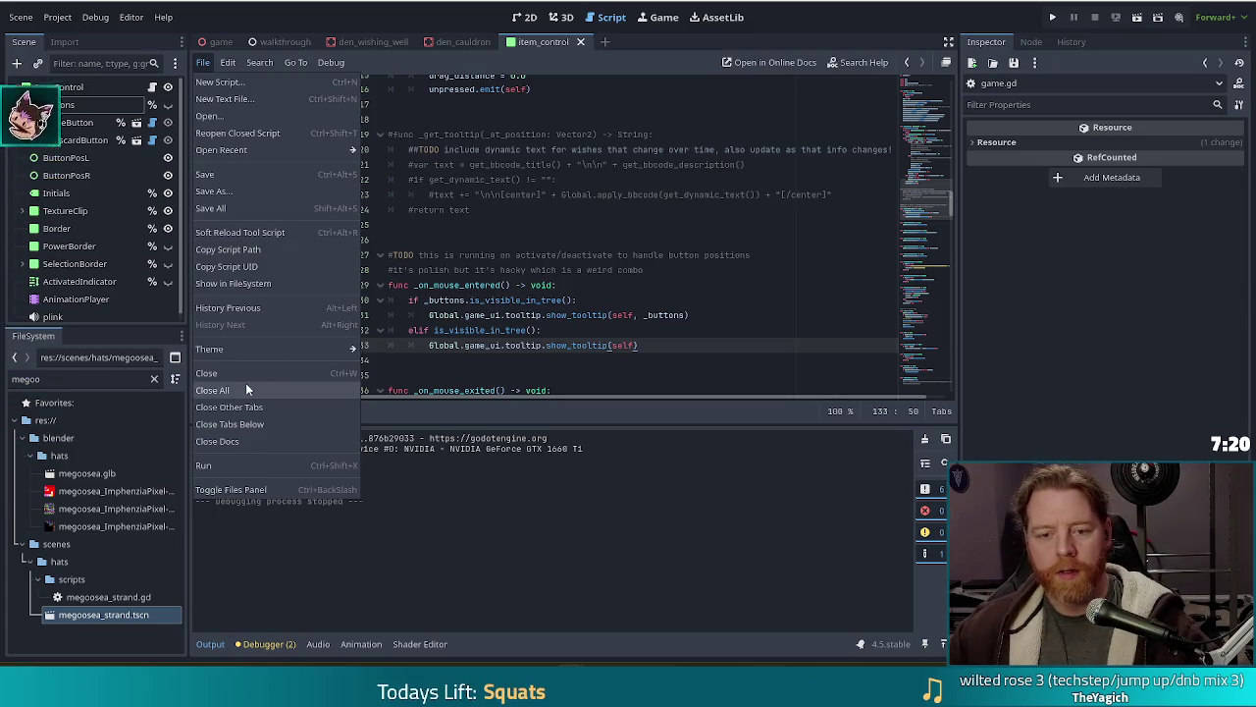
Step: Close all open scripts and replace the FileSystem filter 'megoo' with 'enemy'
click(51, 378)
click(53, 377)
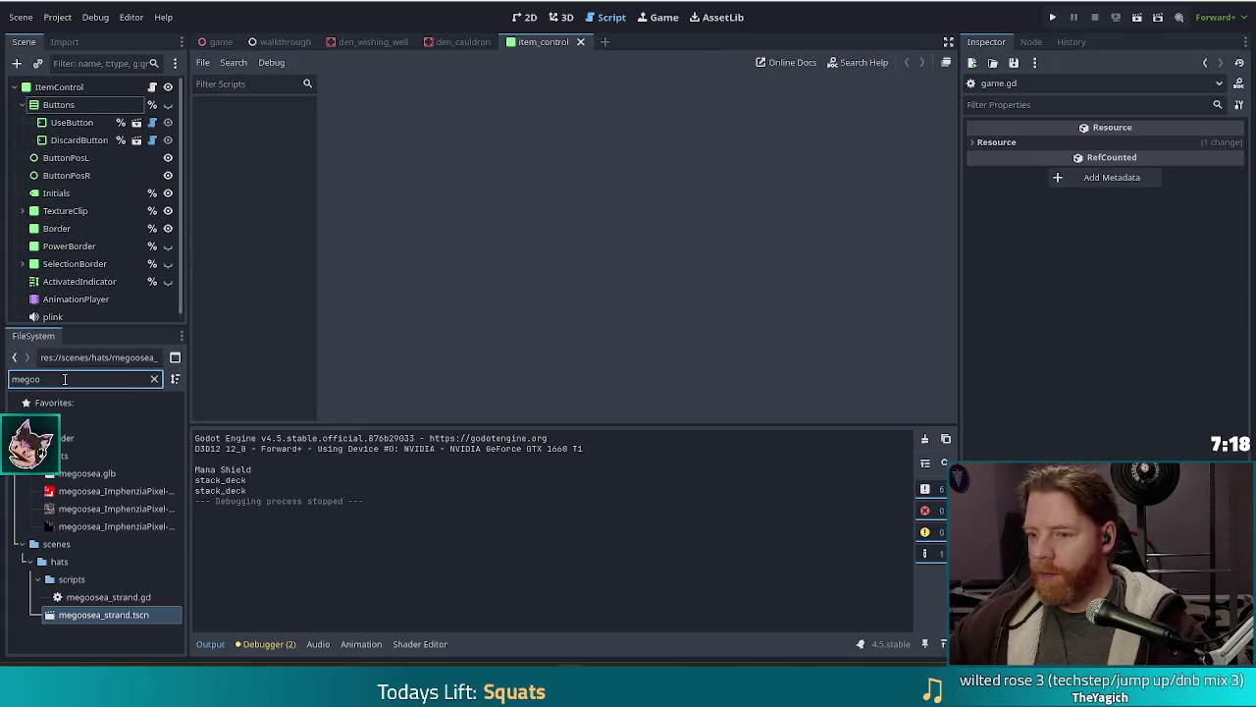
drag(61, 378, 3, 370)
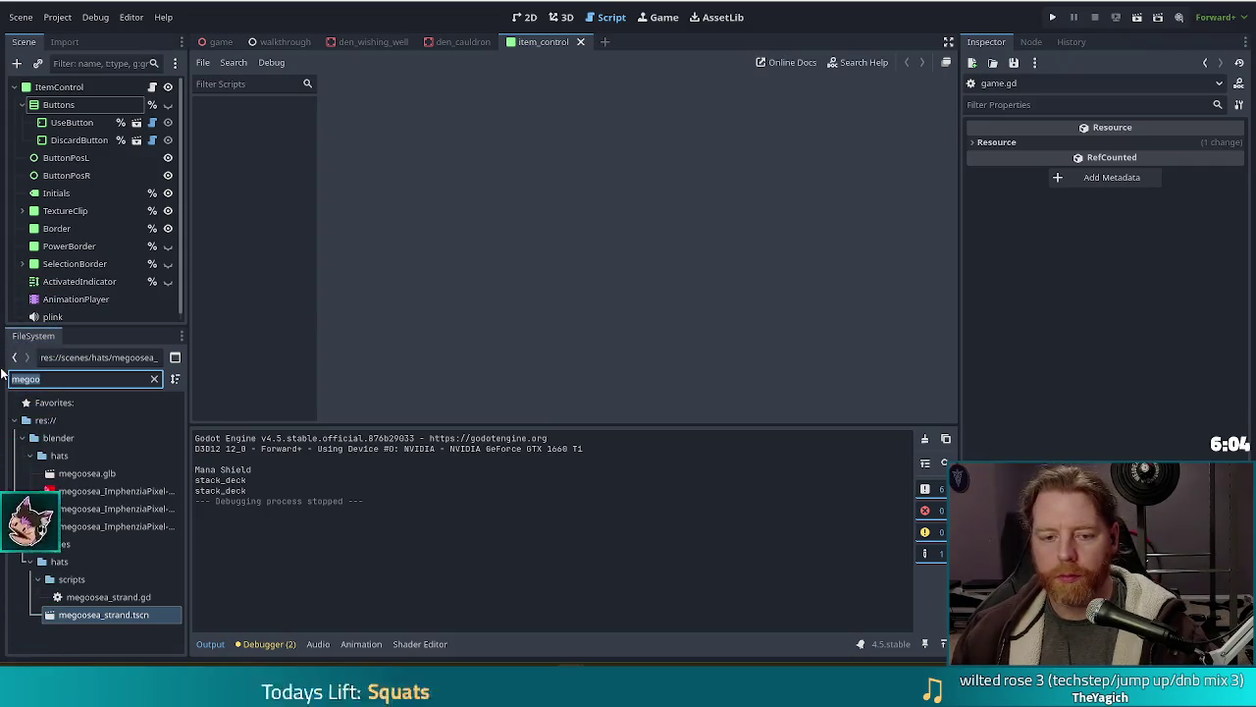
text(enemy)
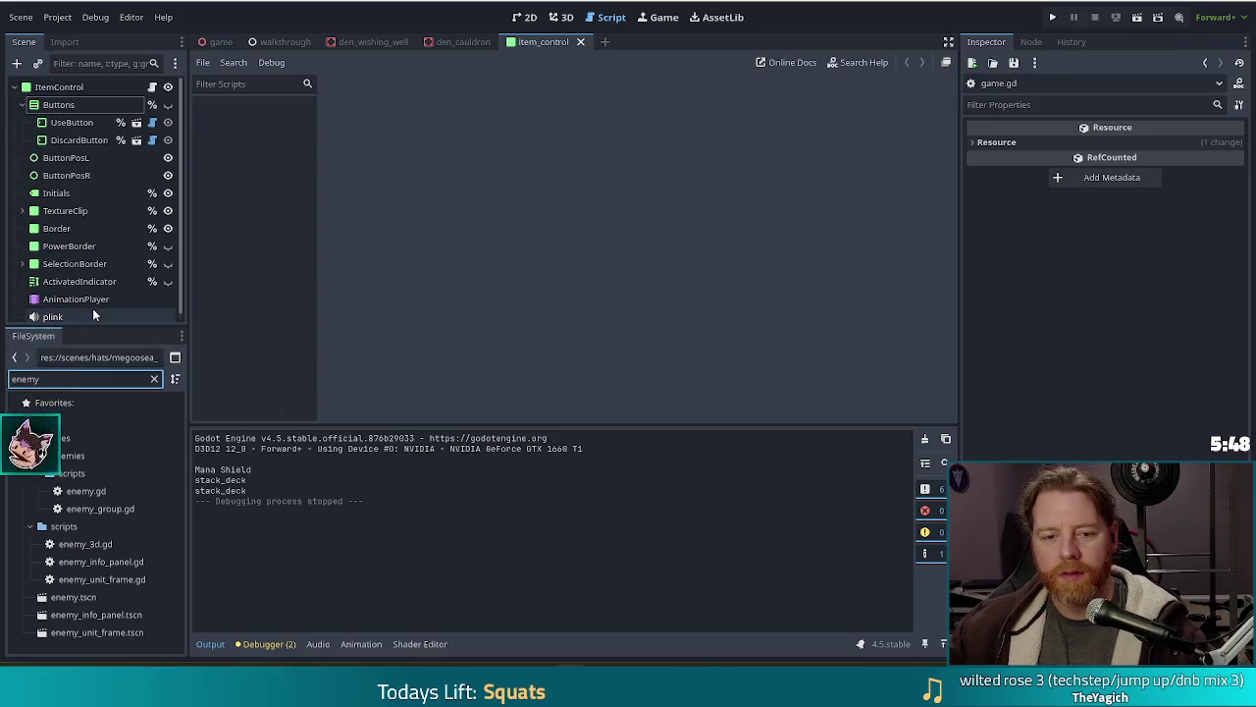
Step: Open enemy_3d.gd, review the burn code on lines 424–428, and search it for 'luck'
double_click(85, 544)
click(503, 327)
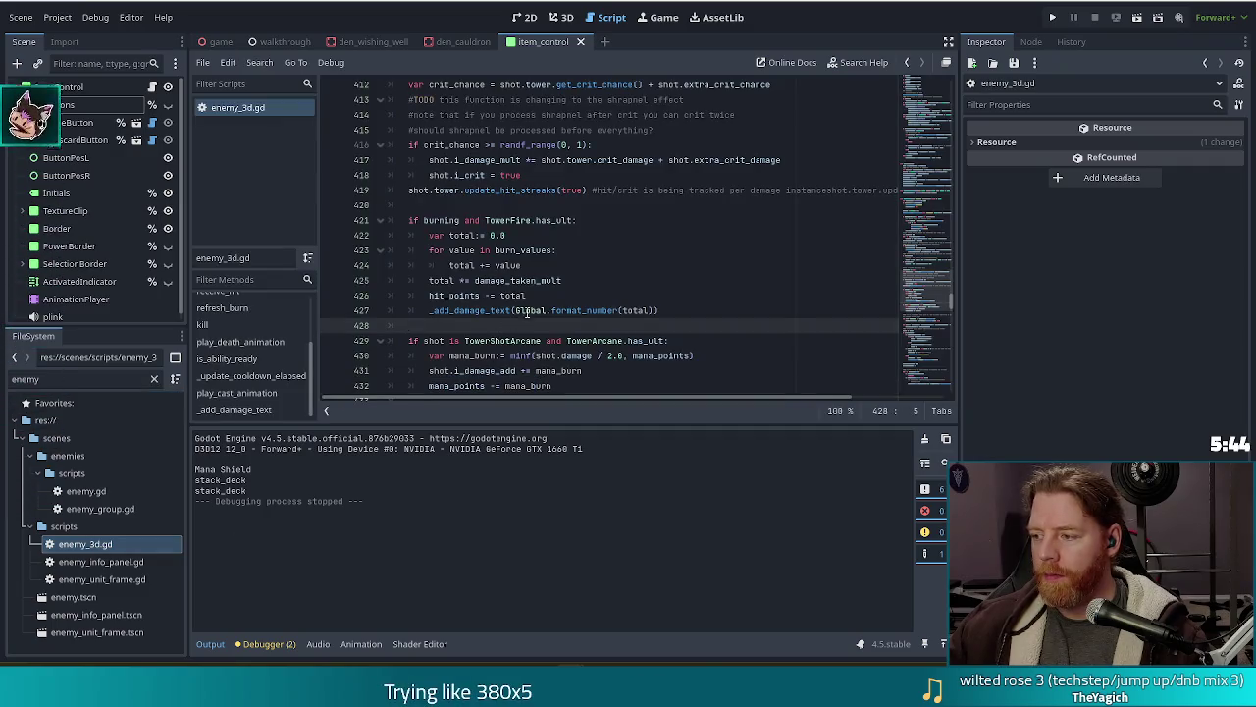
click(528, 310)
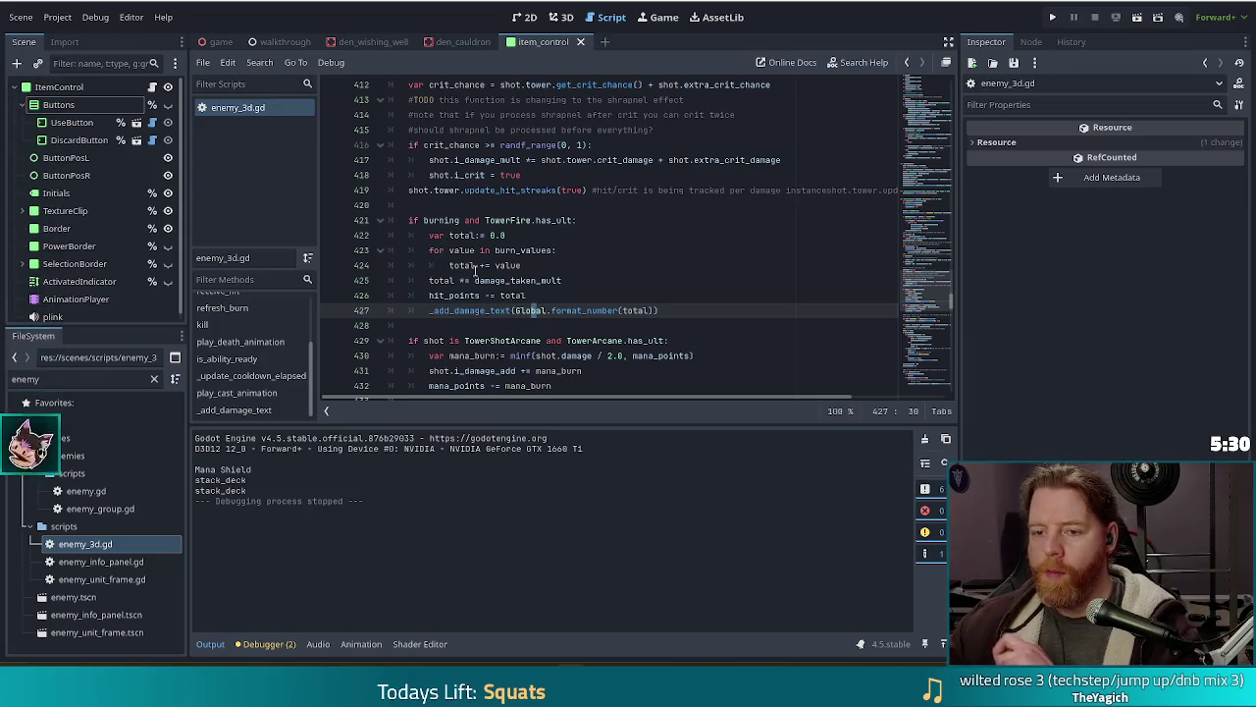
click(550, 263)
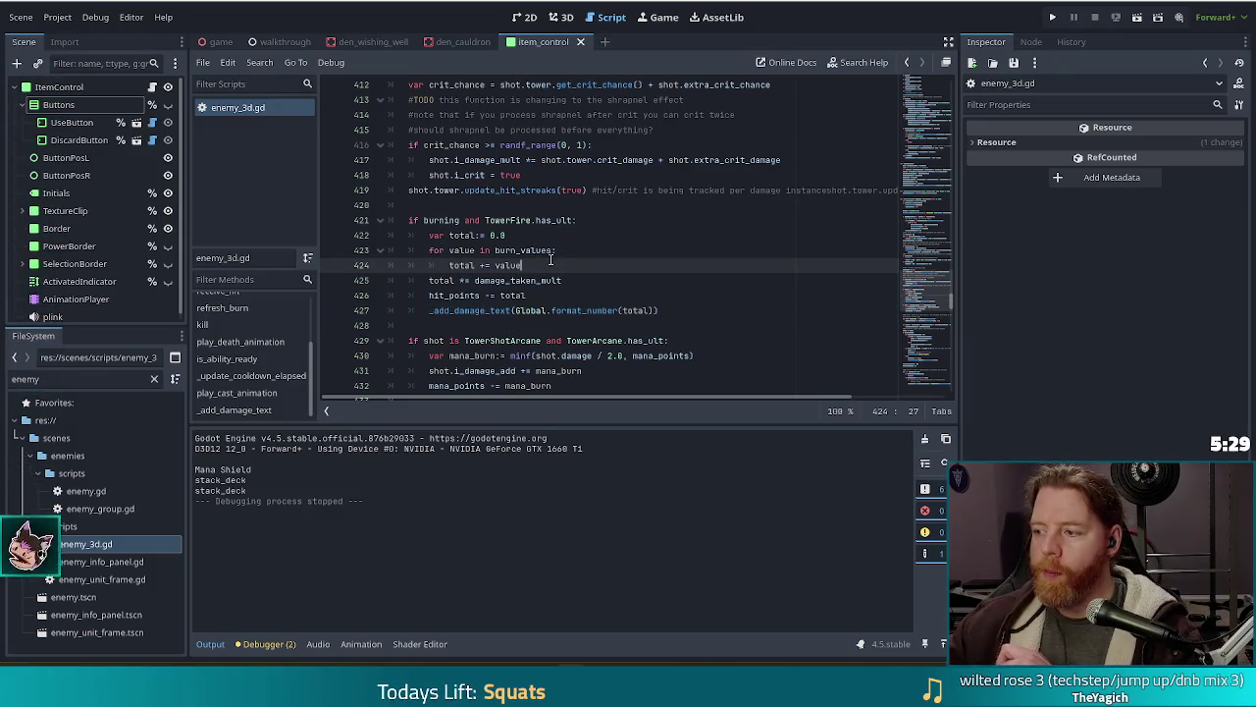
click(609, 279)
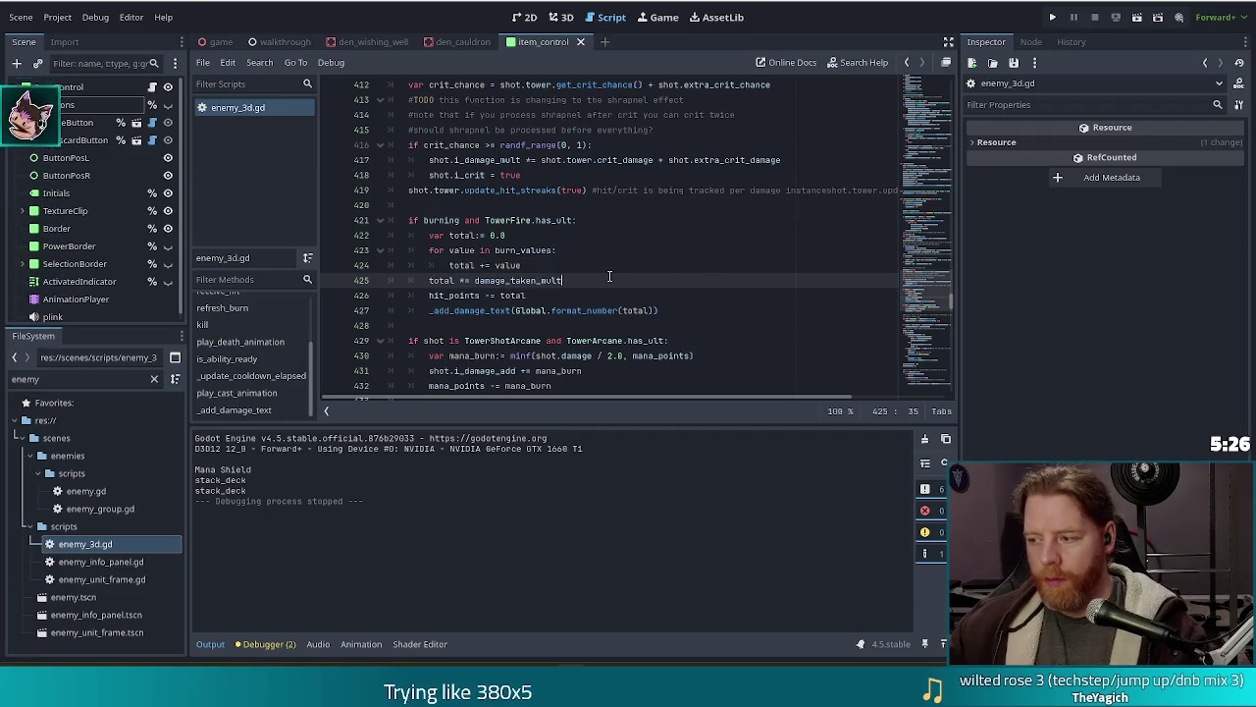
key(ctrl+f)
text(luck)
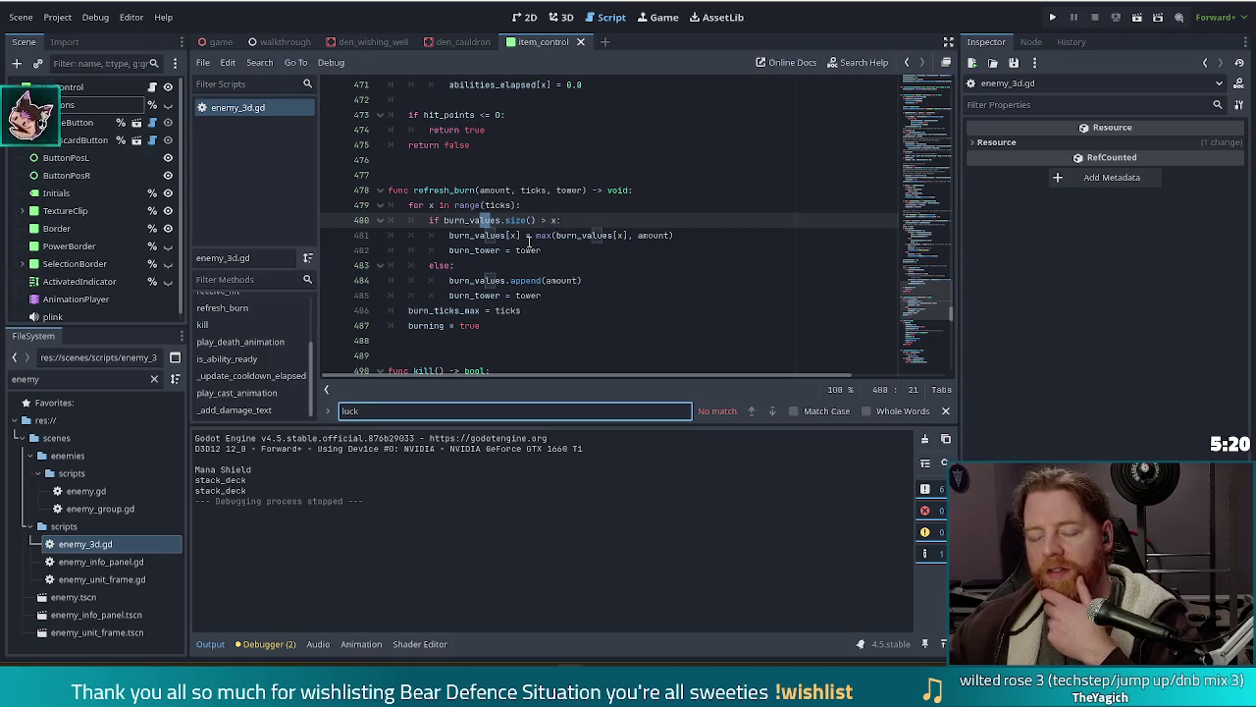
Step: Review the burn_tower lines 481–485 in enemy_3d.gd, briefly searching for 'bone' then clearing it
click(510, 246)
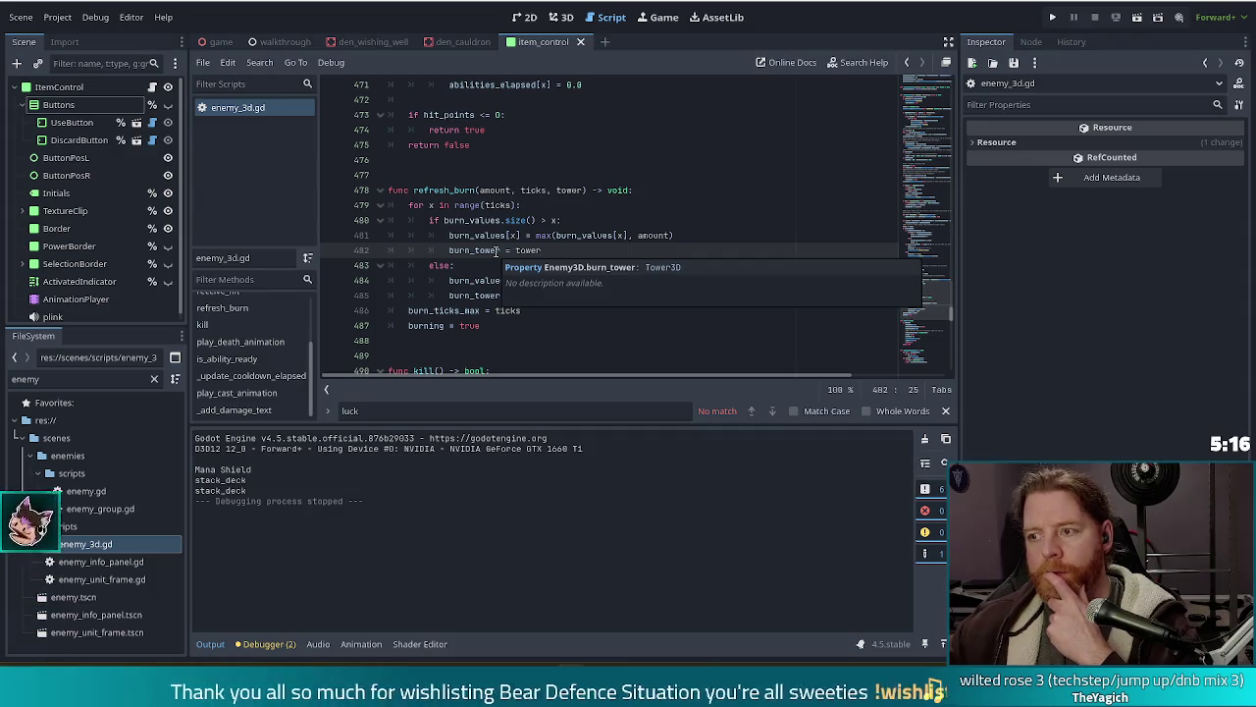
click(523, 236)
click(945, 410)
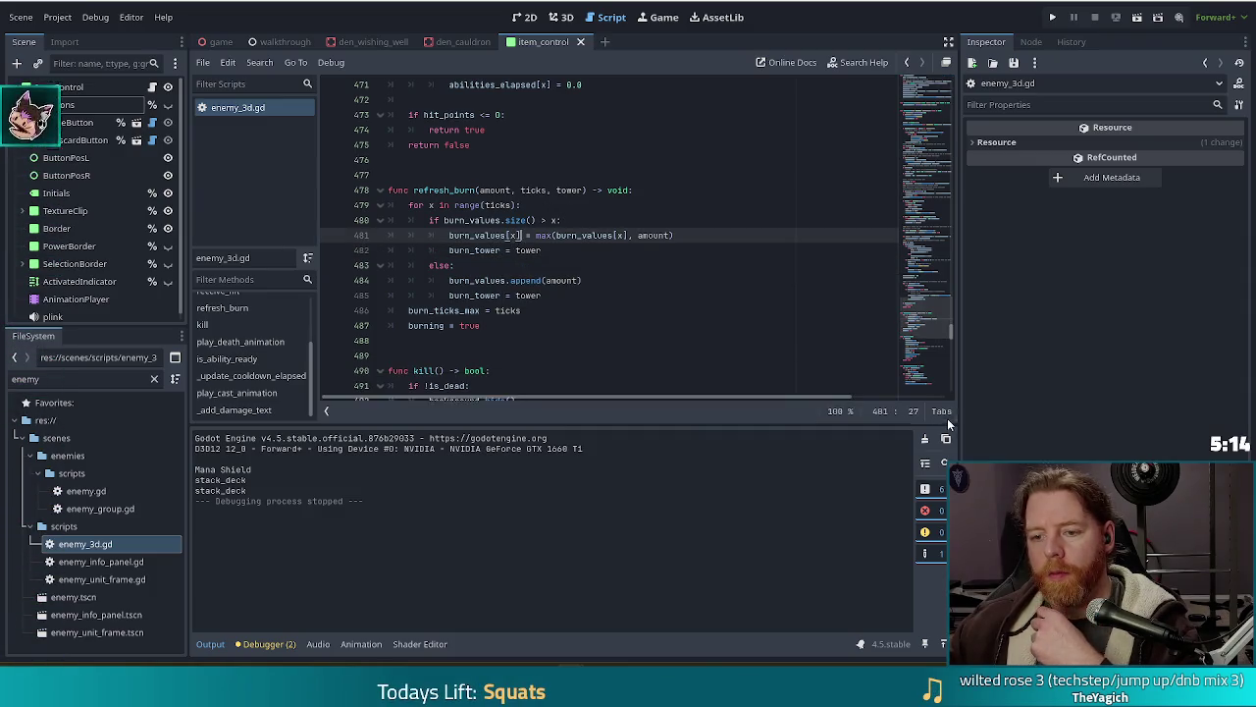
click(662, 297)
key(ctrl+f)
text(bone)
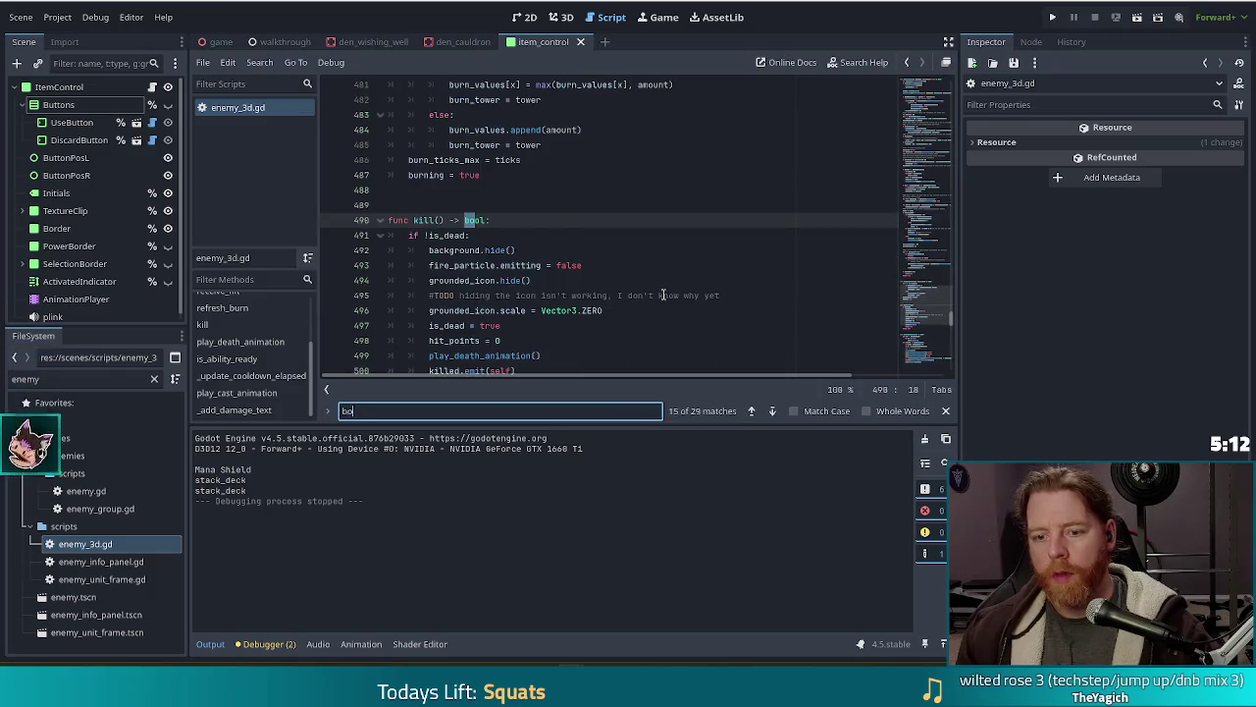
key(BackSpace)
key(BackSpace)
key(BackSpace)
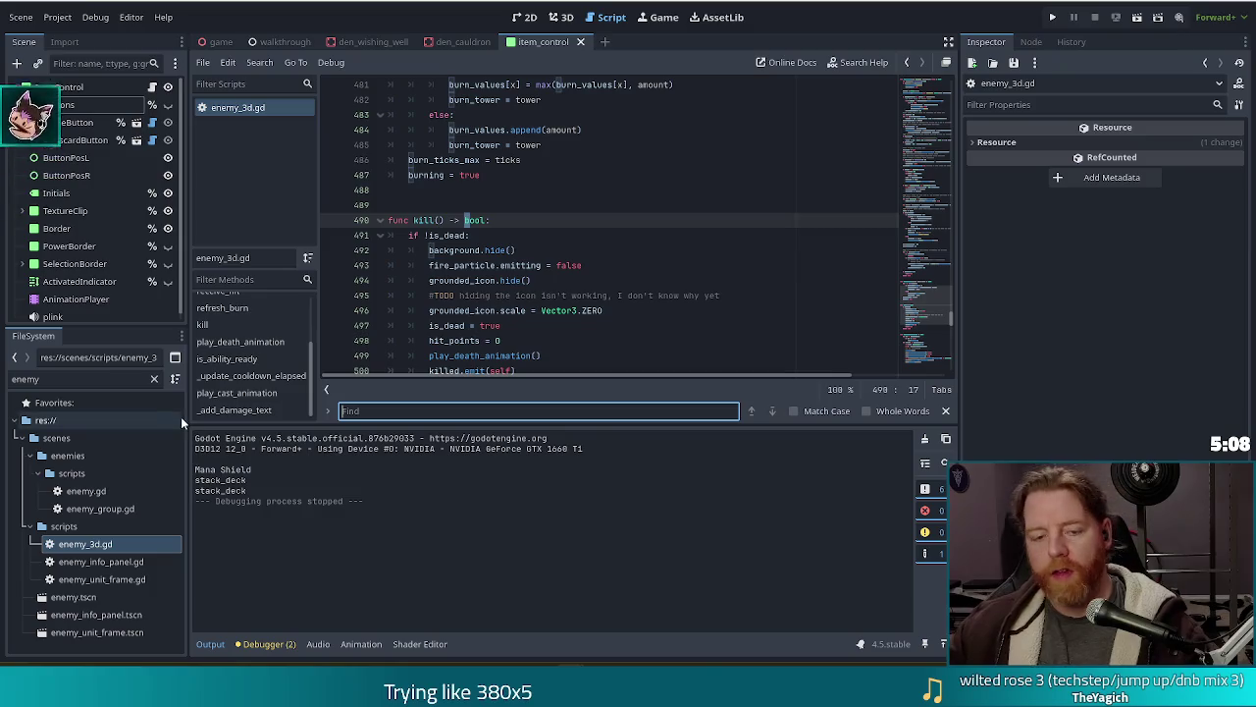
Step: Filter the project files to 'tower' and add a breakpoint at line 497
double_click(25, 379)
text(tower)
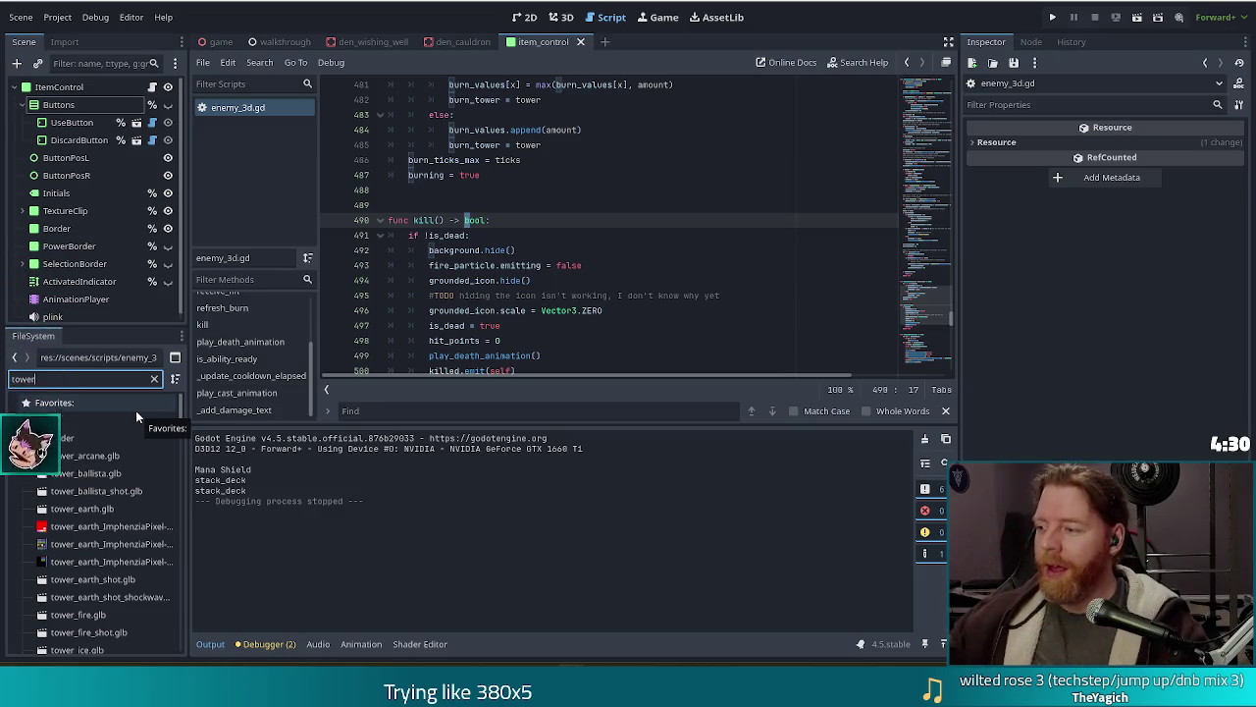
click(331, 324)
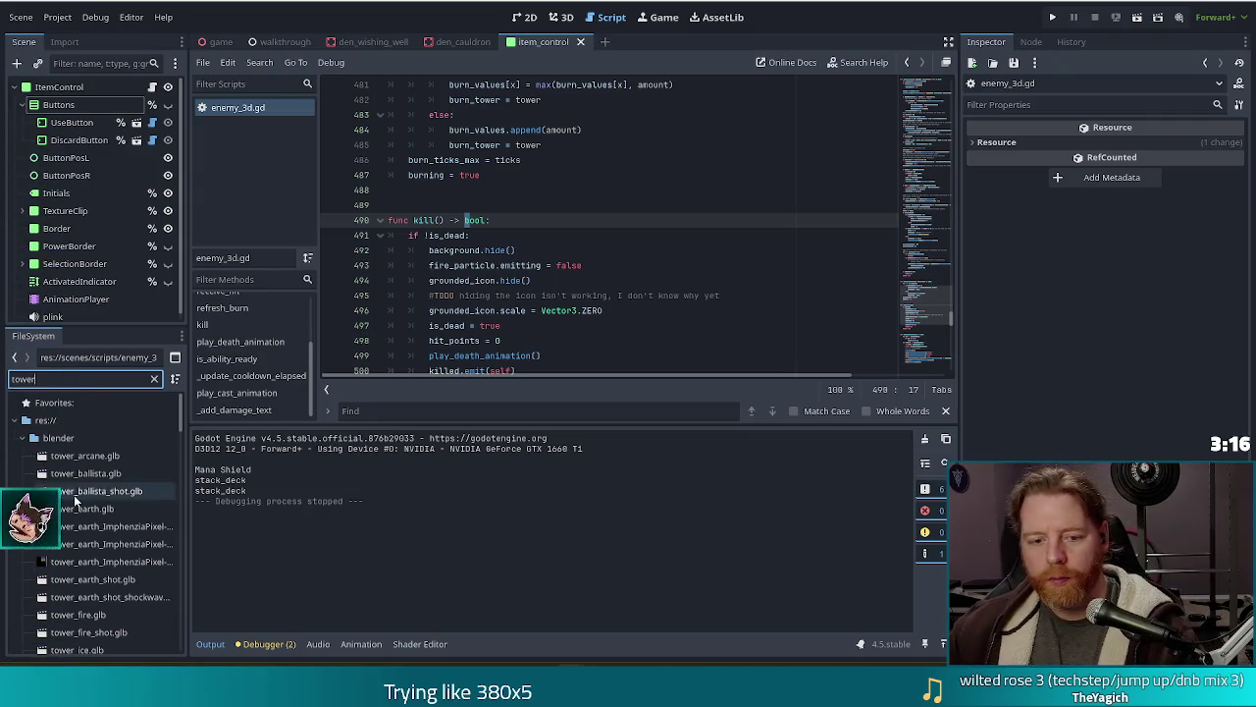
Step: Extend the FileSystem filter to 'tower_3' so only scenes/scripts/tower_3d.gd is listed
text(_3)
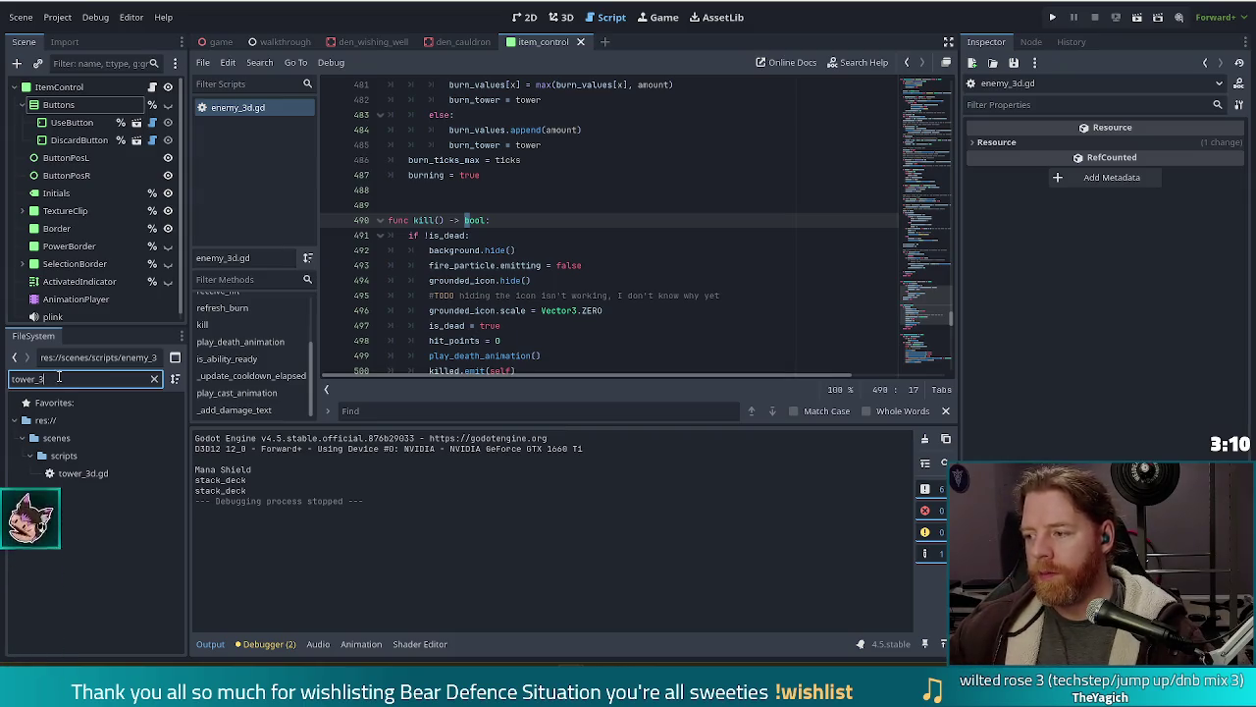
Step: Open tower_3d.gd and read how select() and deselect() add and cancel the tower stats dialog
double_click(84, 473)
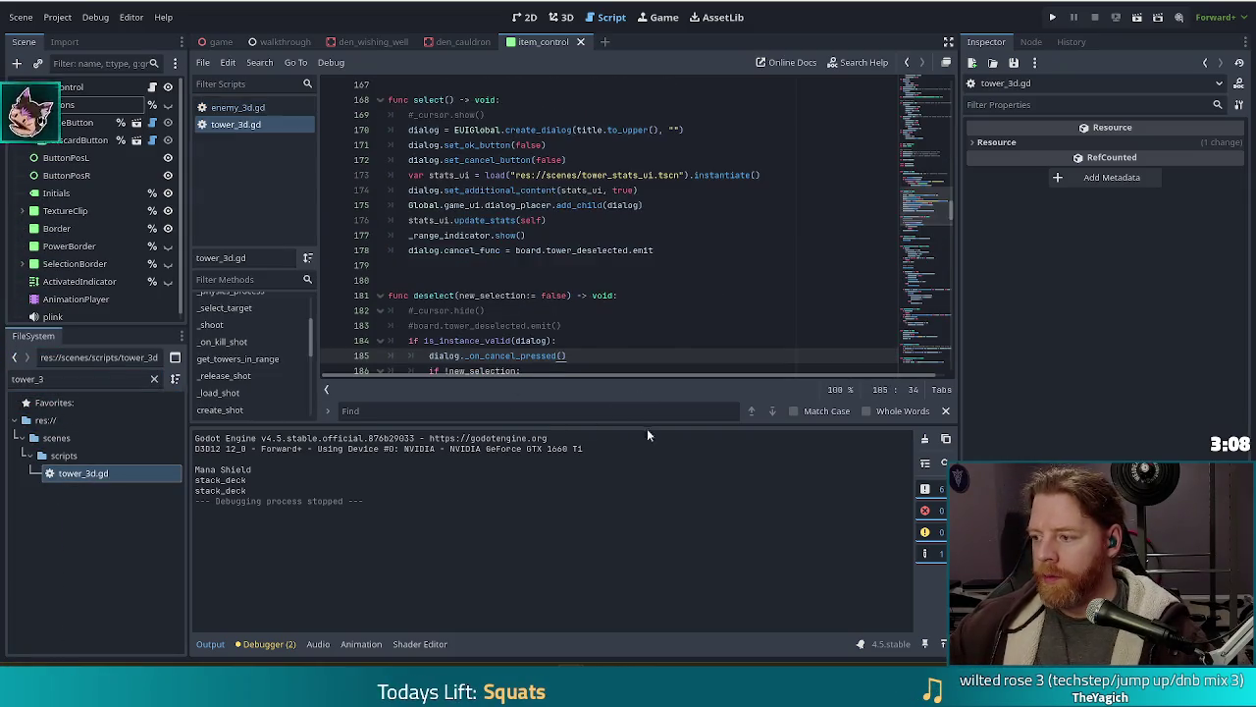
click(663, 294)
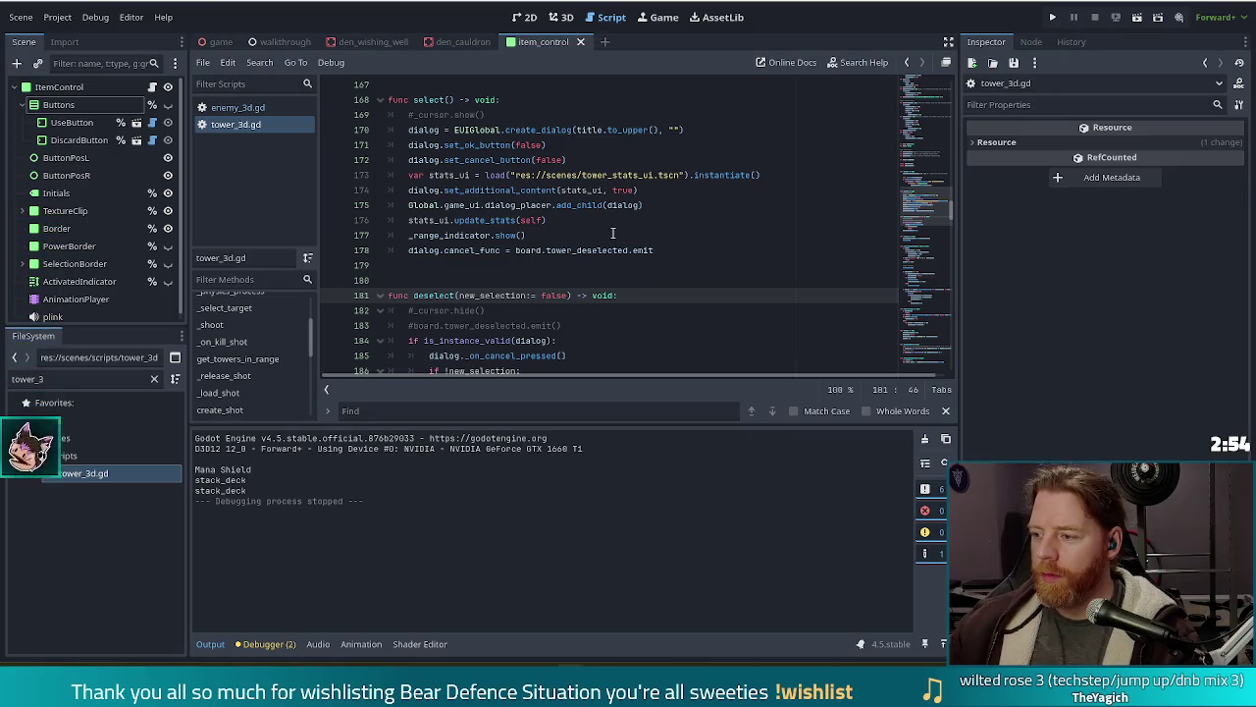
click(545, 189)
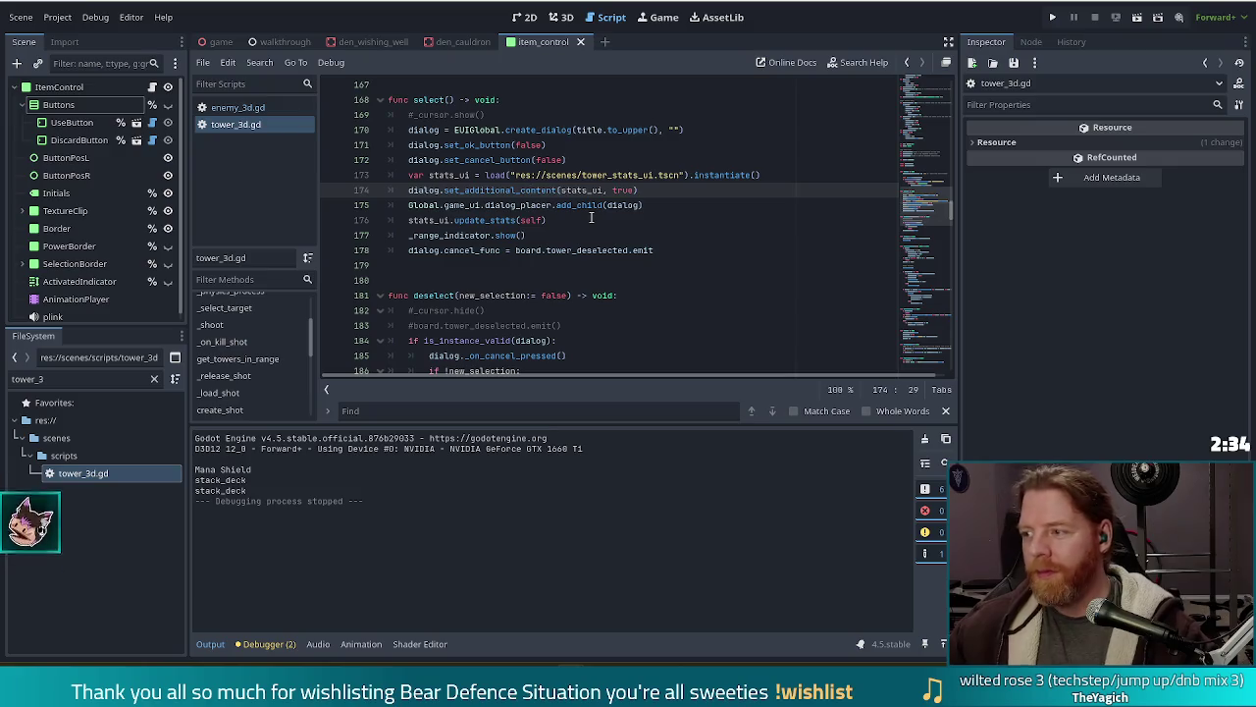
mouse_move(625, 199)
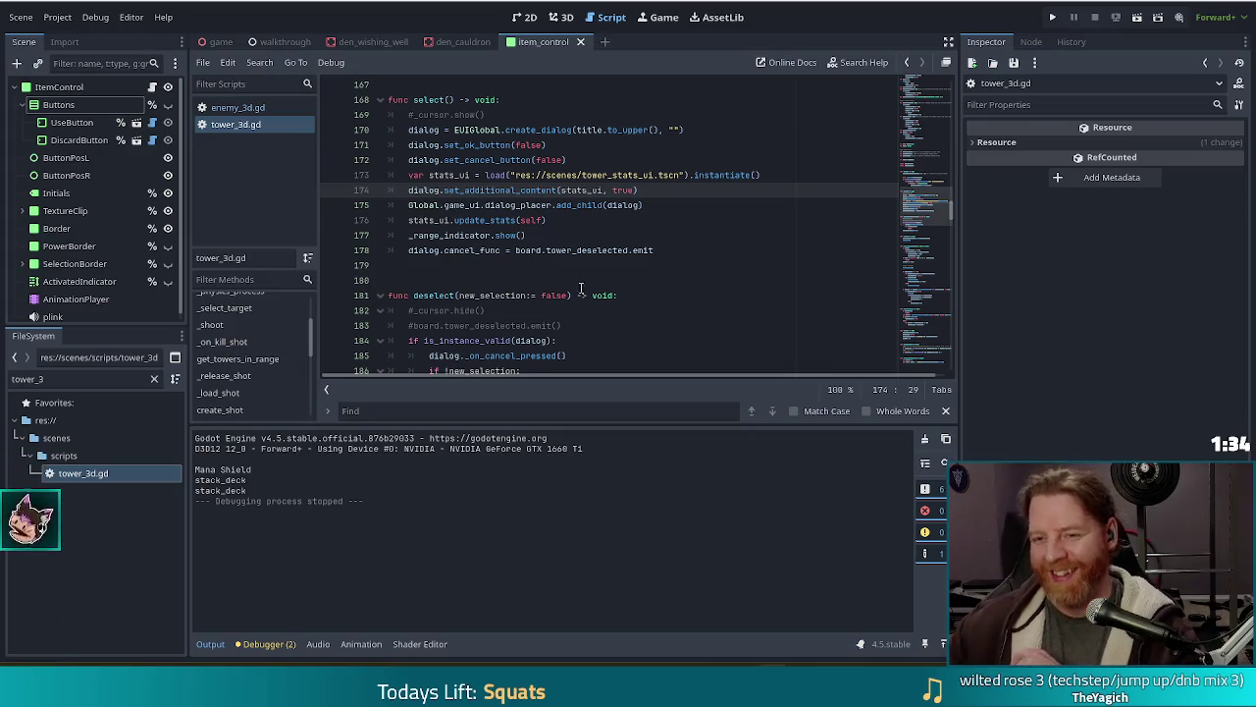
click(547, 250)
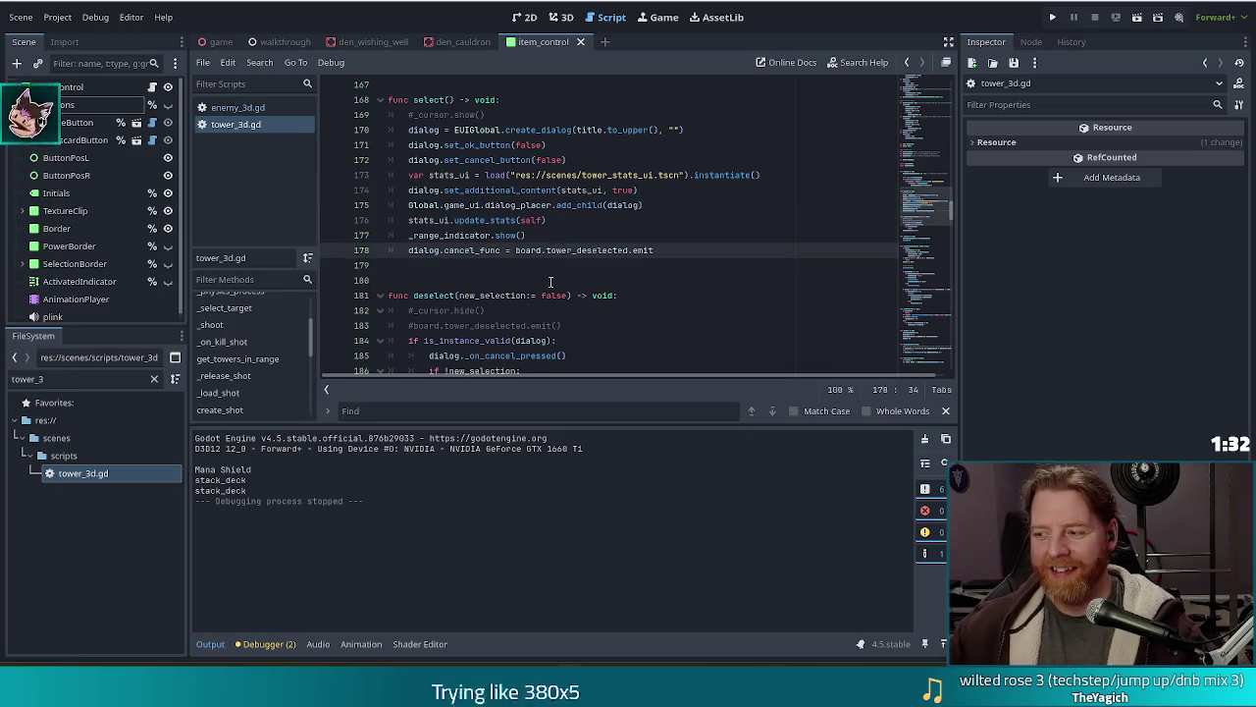
key(ctrl+f)
Step: Search tower_3d.gd for 'luck', inspect the luck_chance lines 247–248 and TODO, then search 'kill'
text(luck)
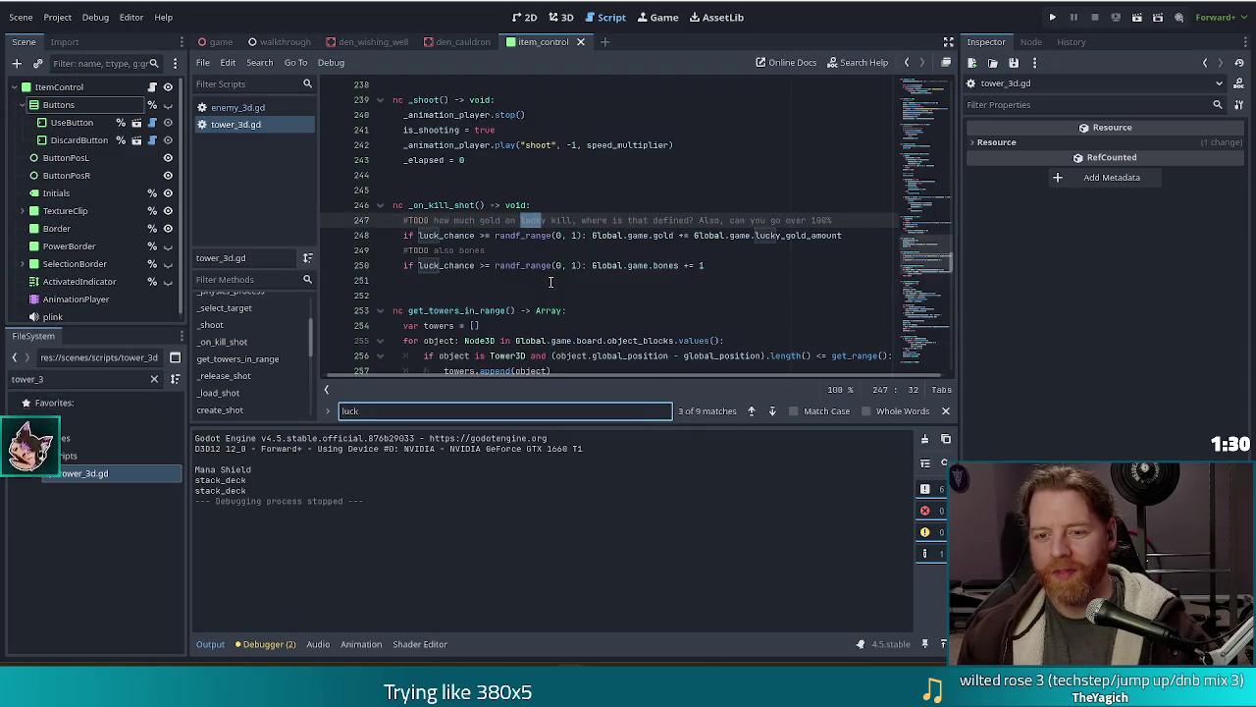
click(555, 237)
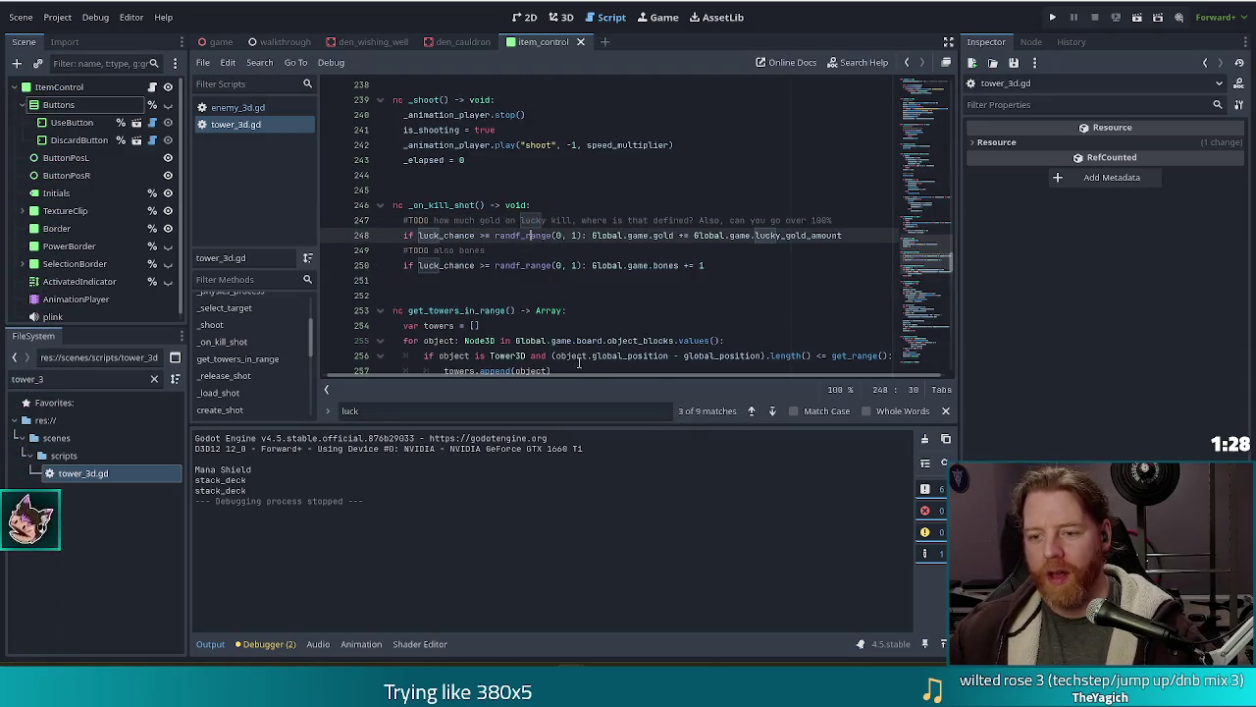
drag(575, 377, 520, 377)
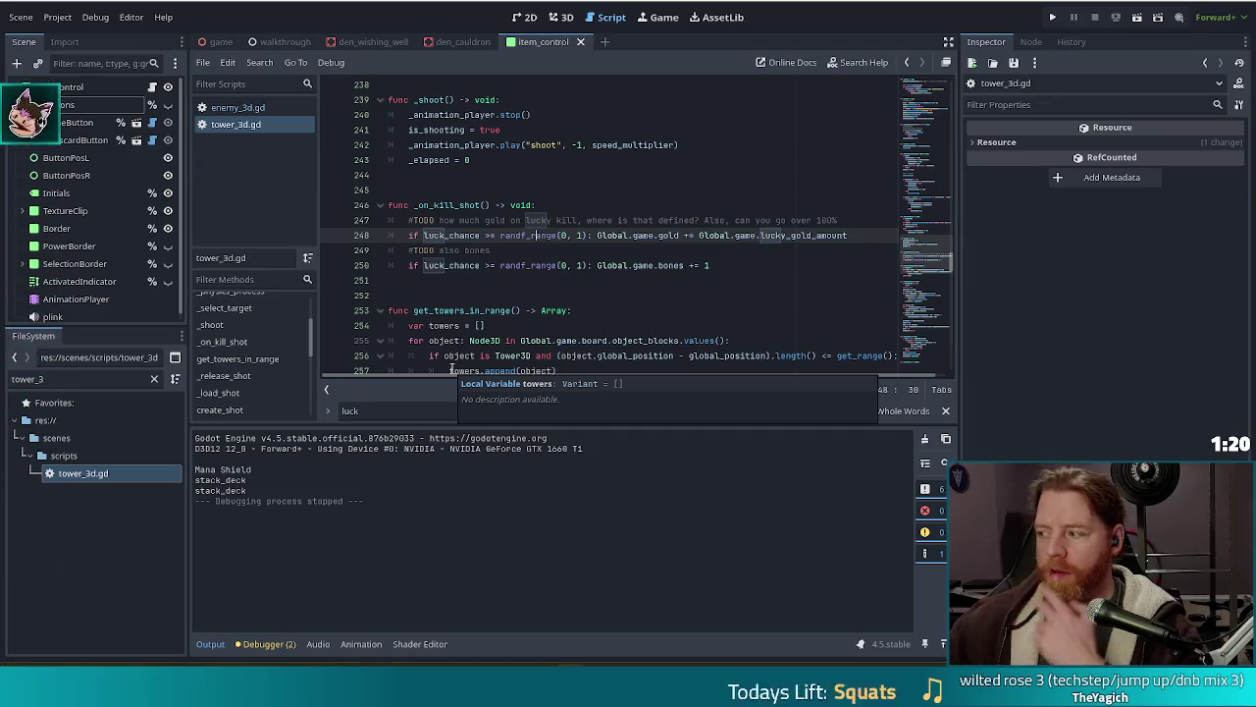
click(629, 240)
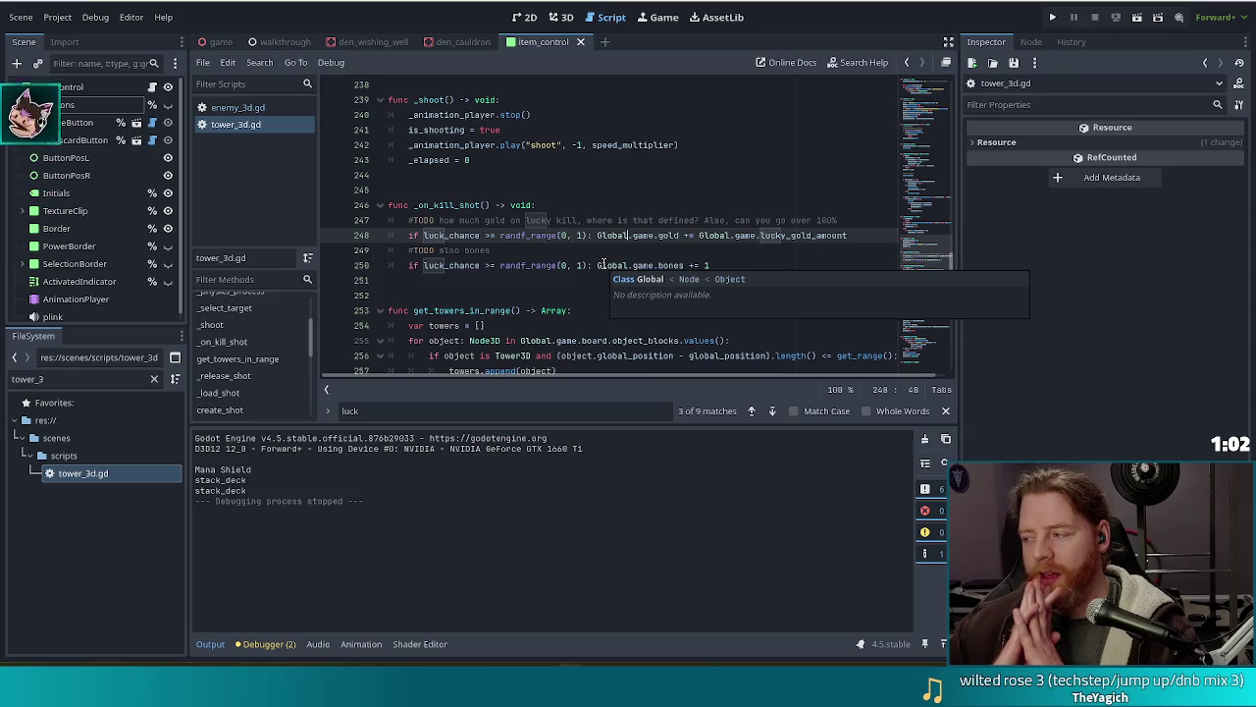
click(536, 235)
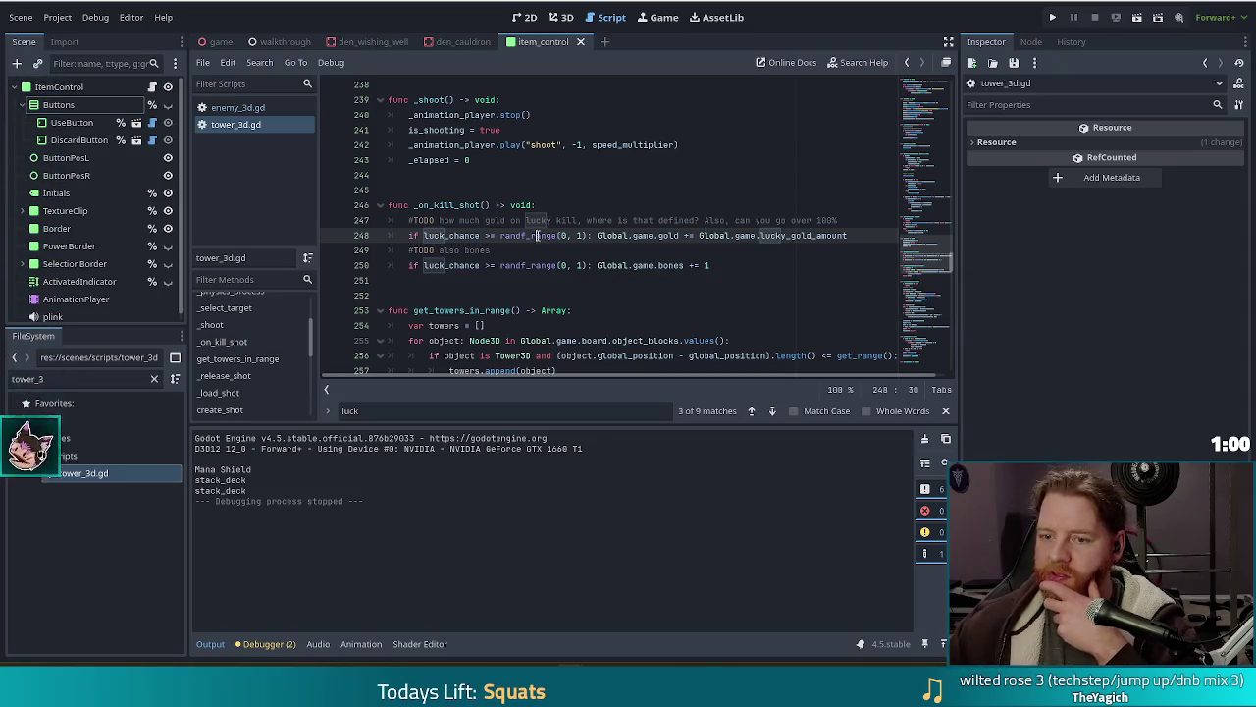
click(514, 233)
click(515, 222)
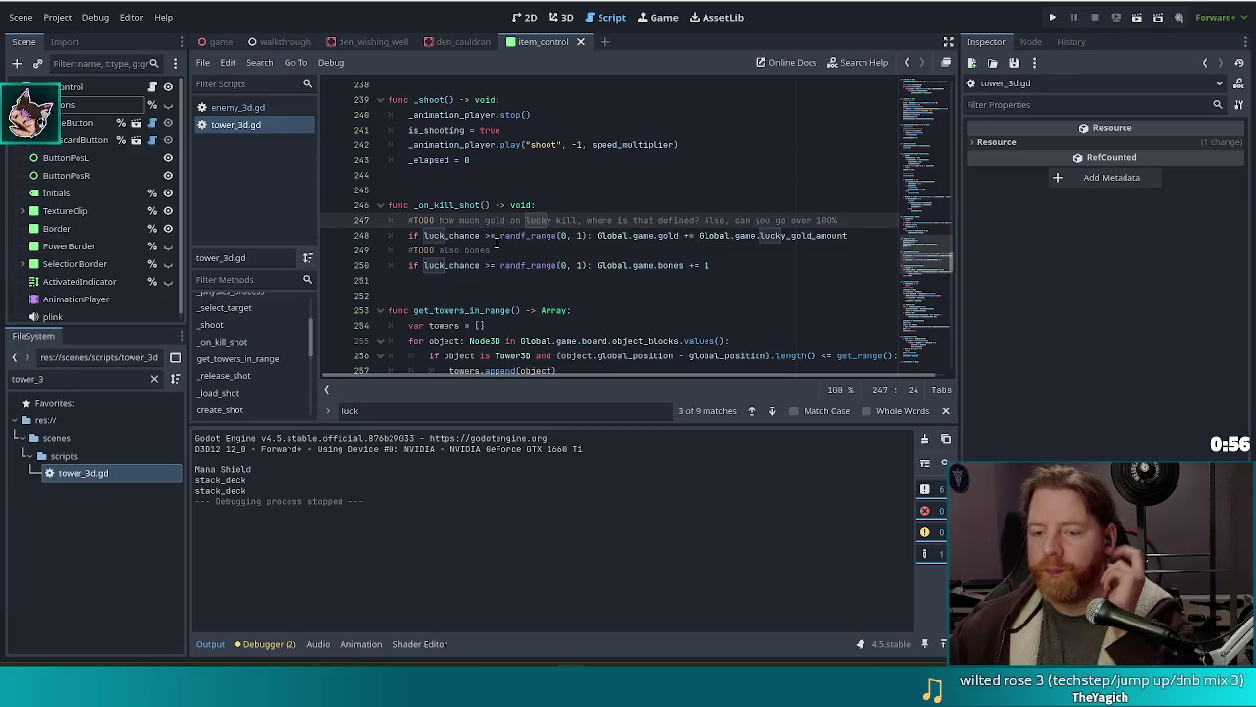
click(592, 220)
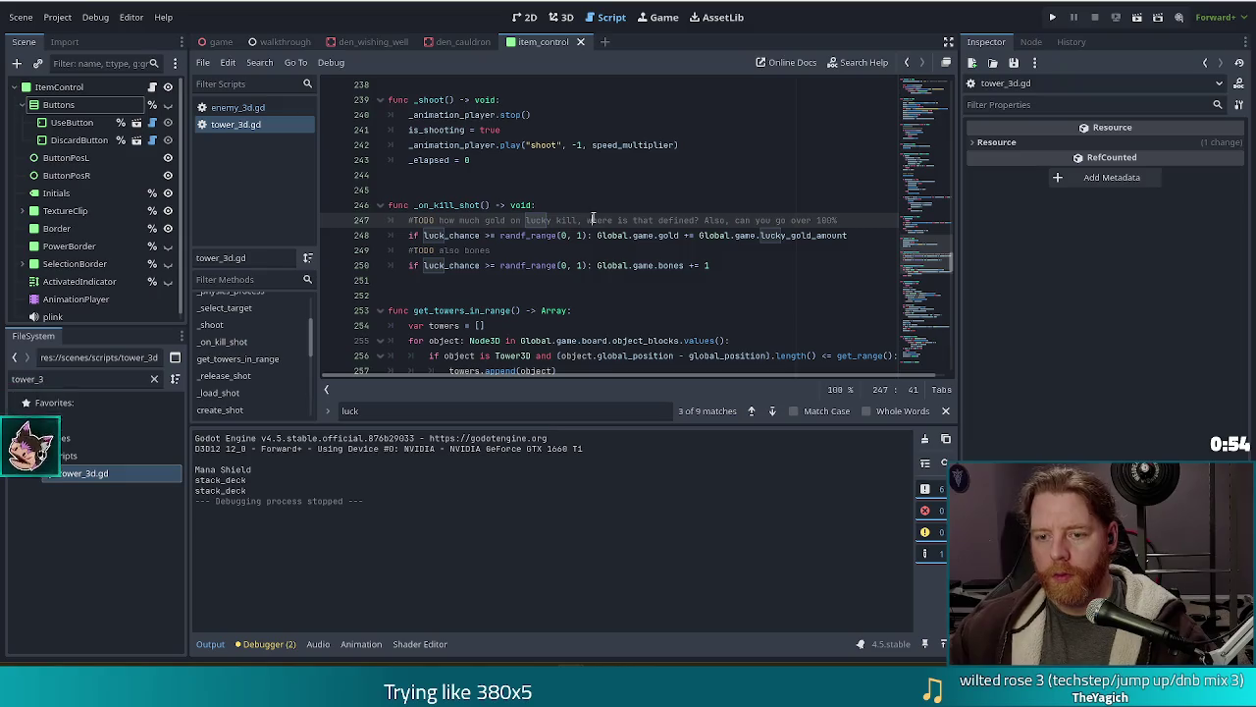
key(ctrl+f)
text(kill)
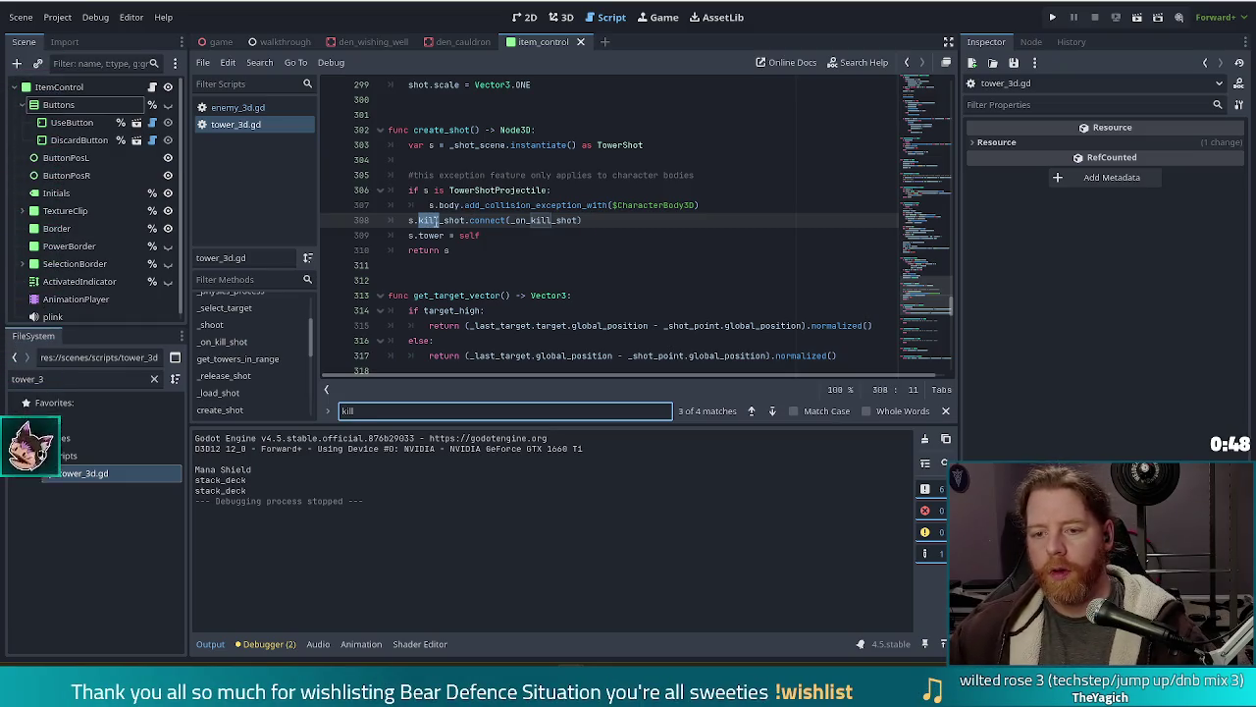
Step: Inspect create_shot's kill_shot-to-_on_kill_shot connection at line 308, then filter project files to 'shot'
click(490, 220)
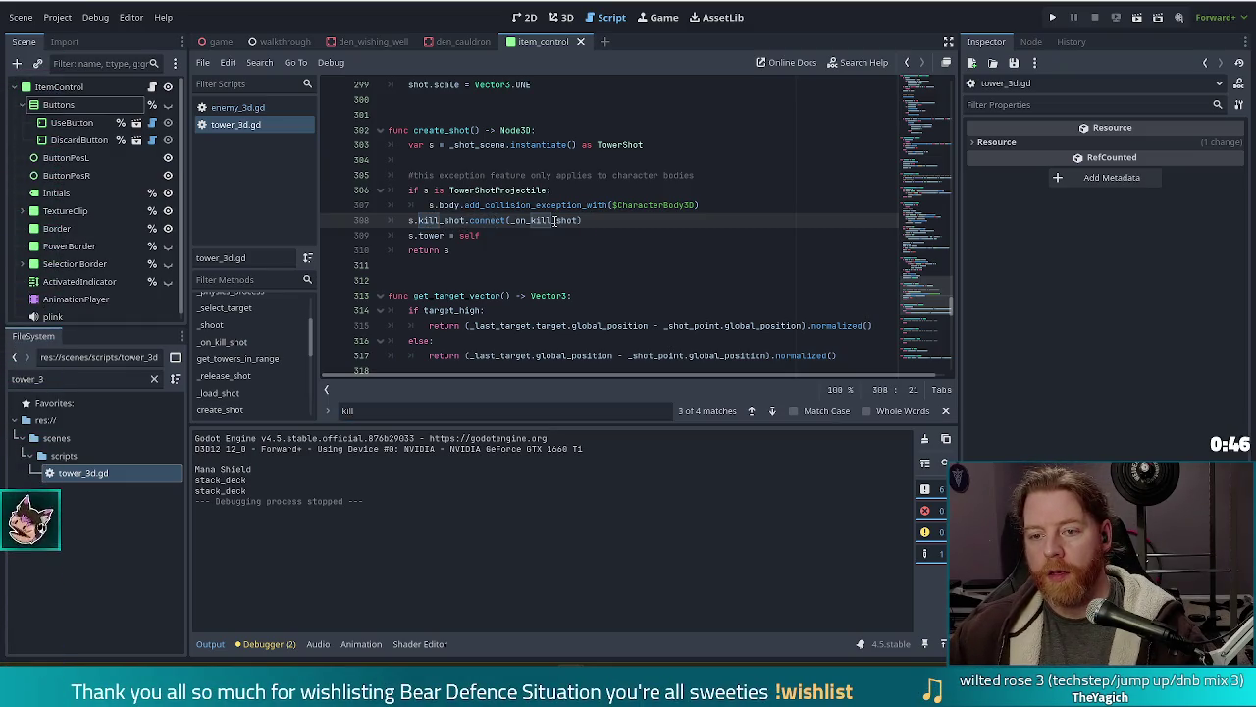
mouse_move(555, 220)
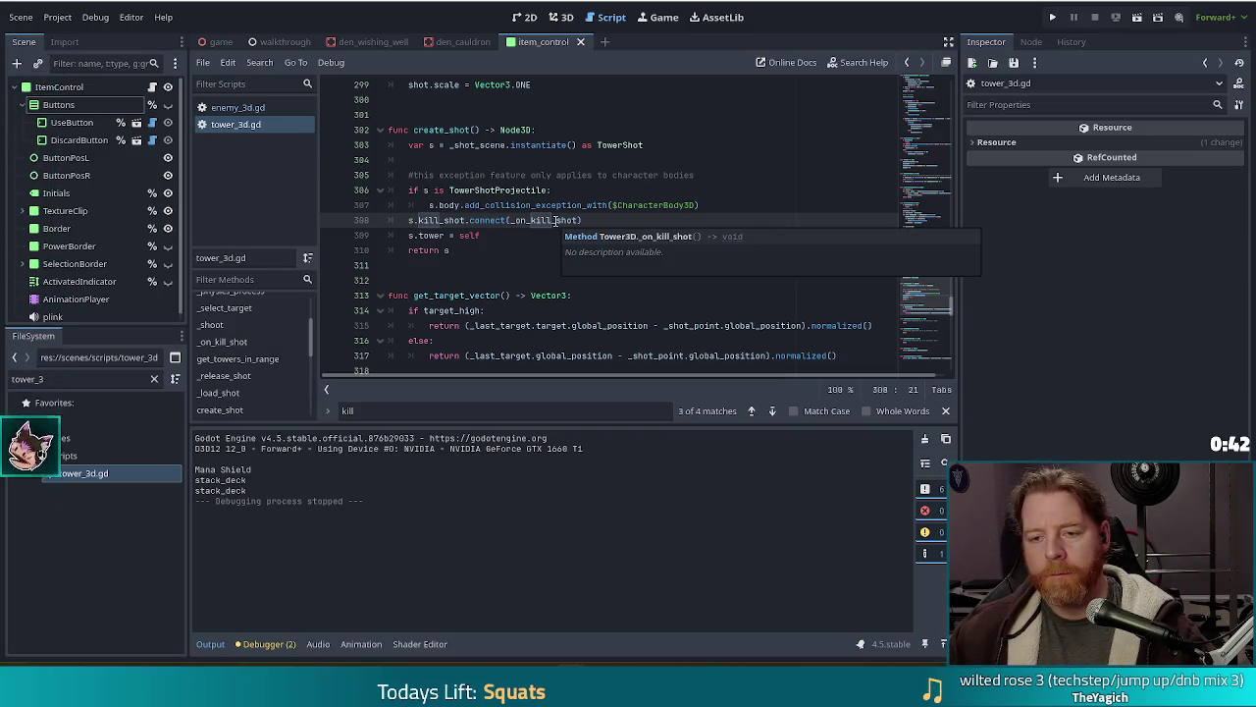
mouse_move(416, 220)
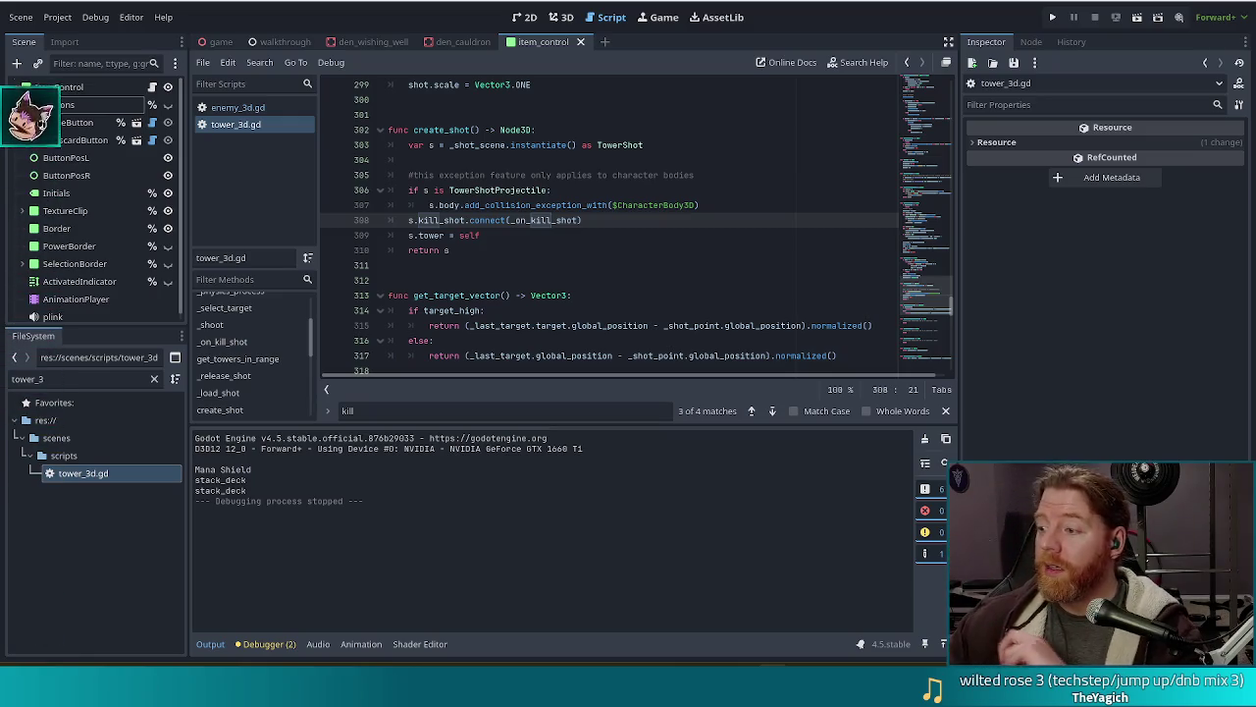
click(499, 235)
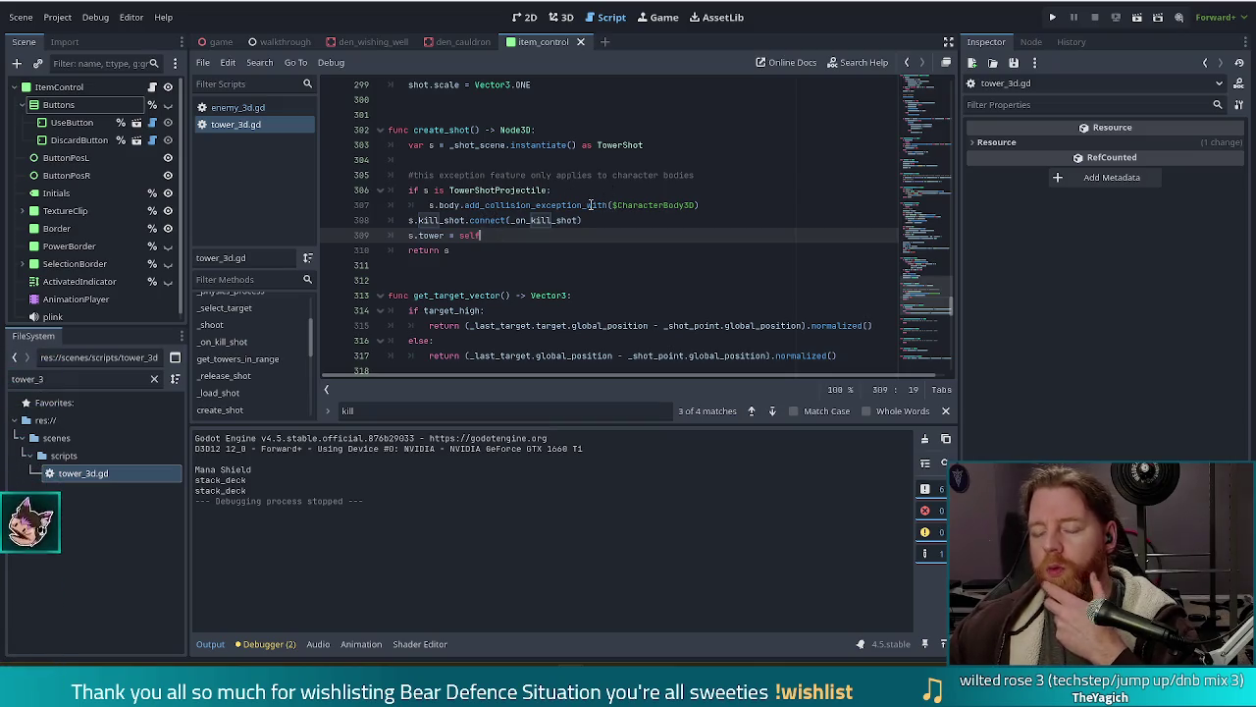
click(443, 218)
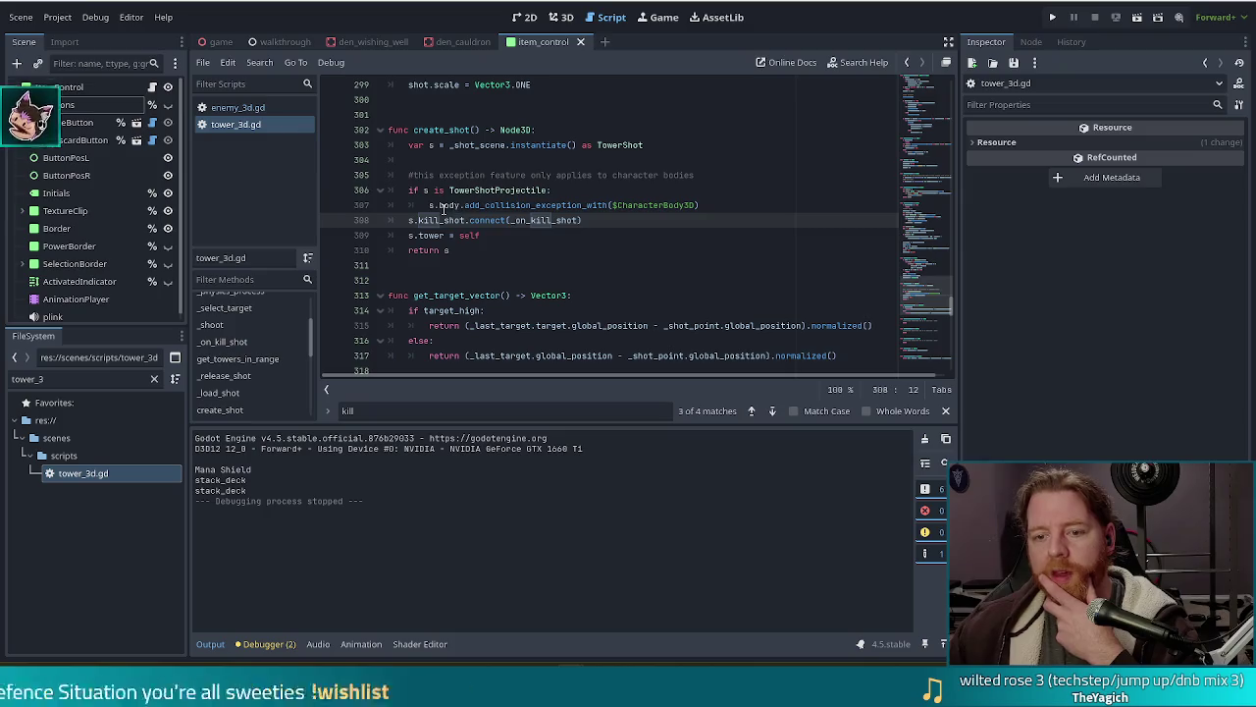
click(432, 219)
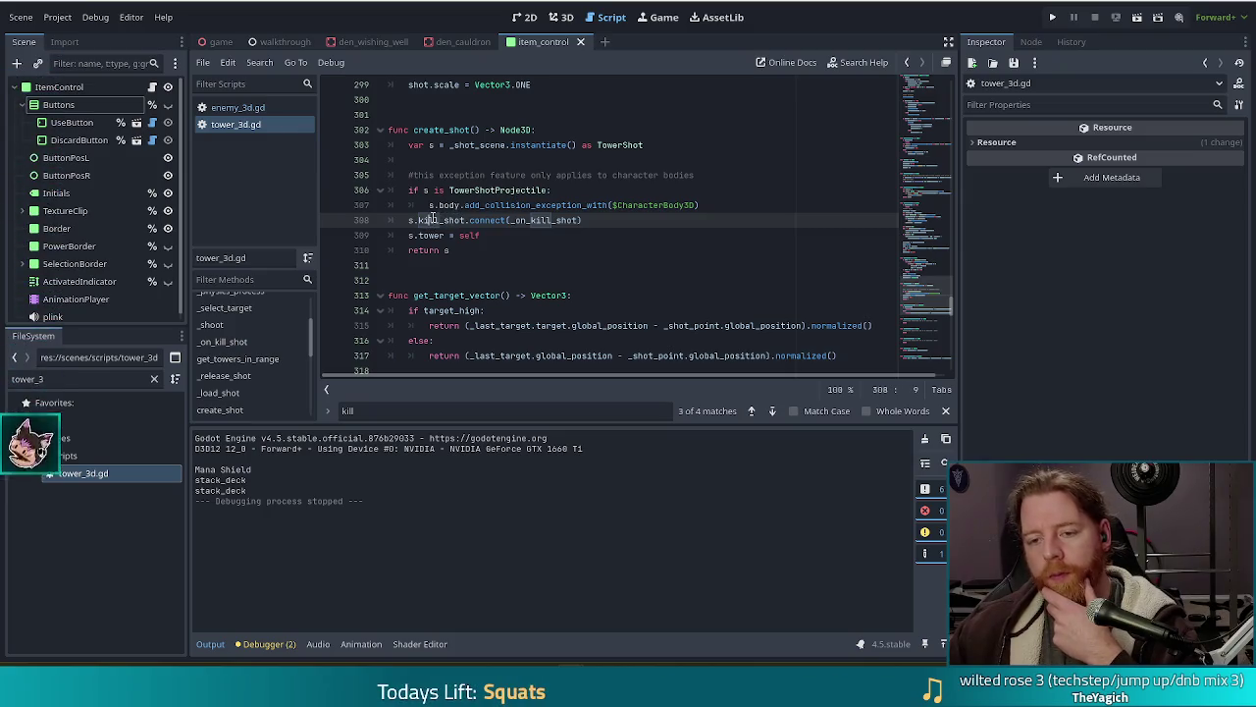
double_click(74, 381)
text(shot)
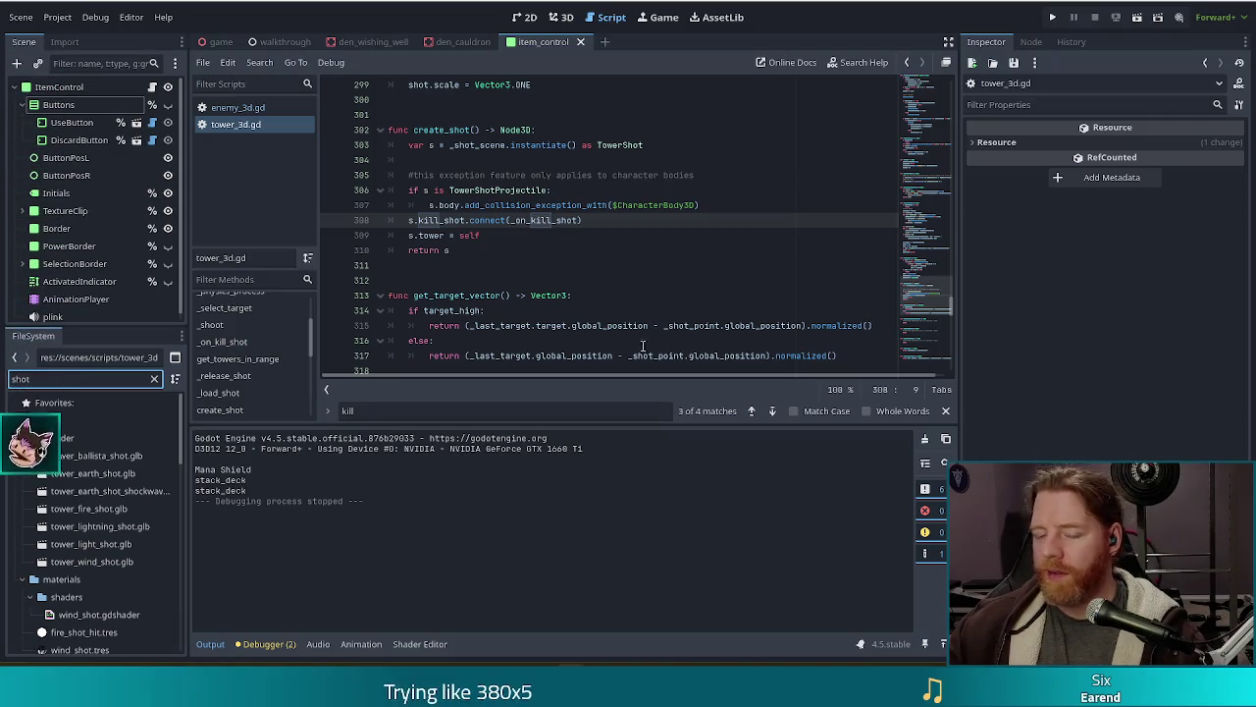
Step: Recheck the kill_shot connection line, then open tower_shot.gd from the scripts folder
click(647, 225)
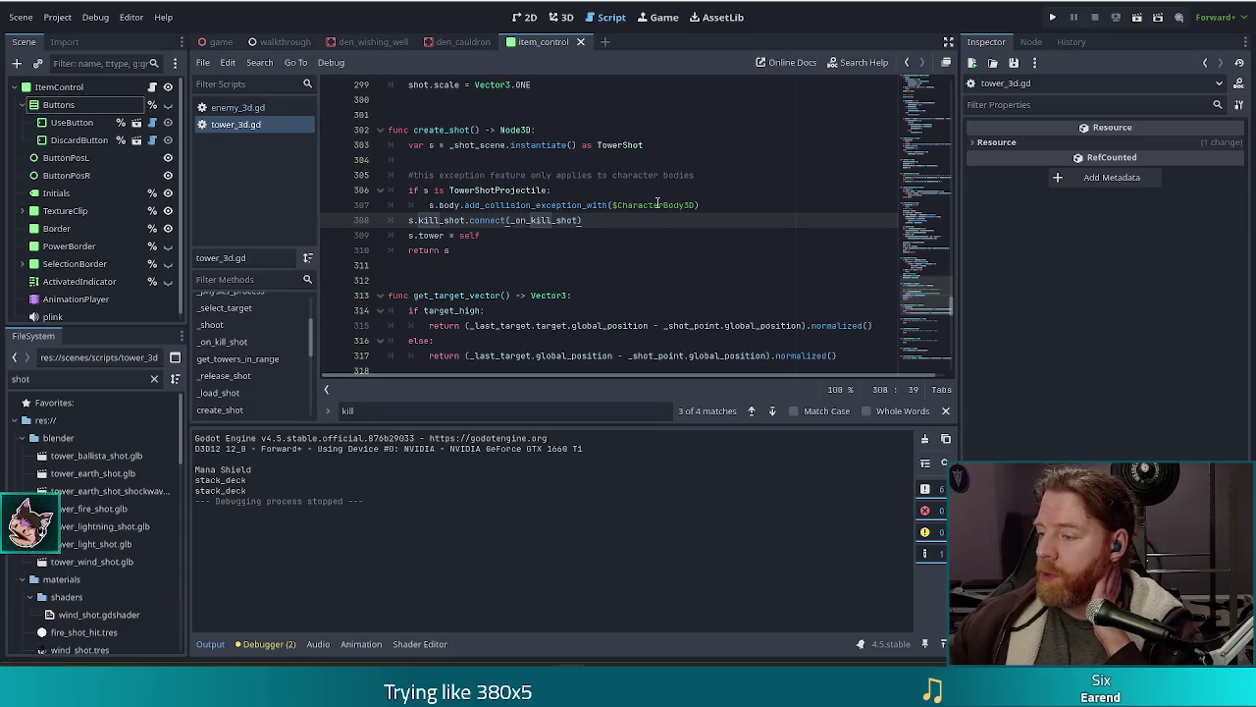
mouse_move(576, 202)
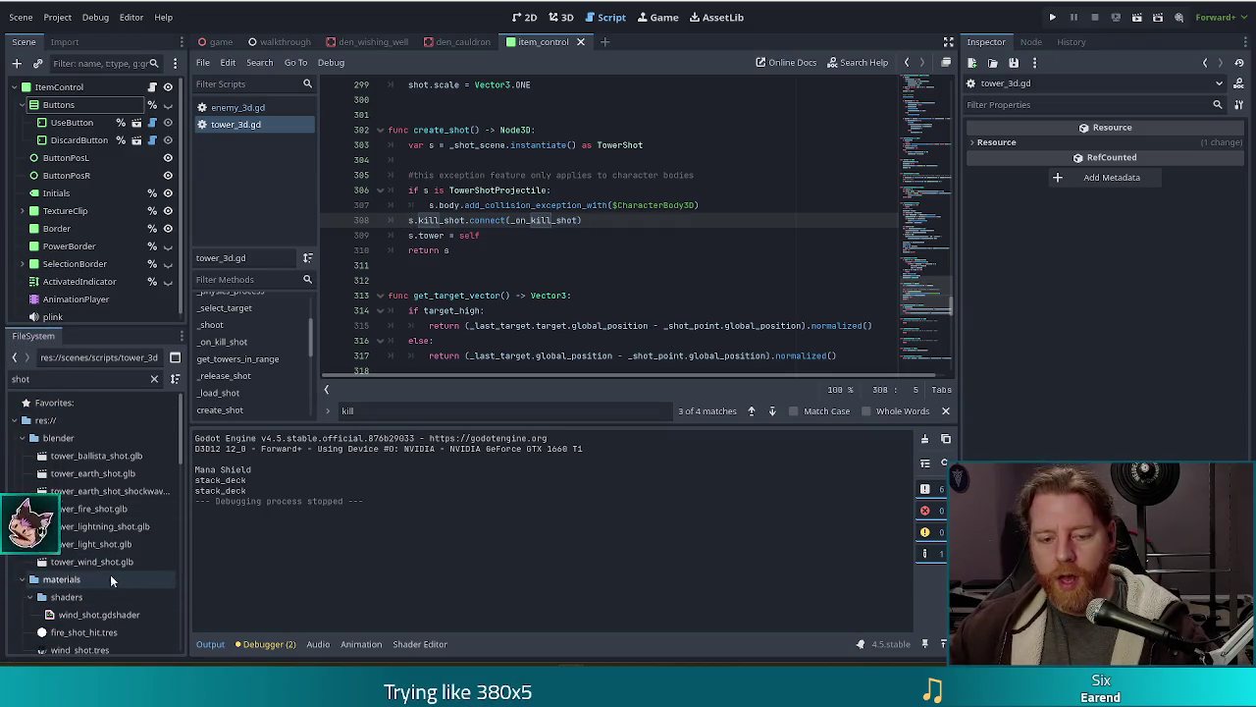
scroll(109, 557, down, 3)
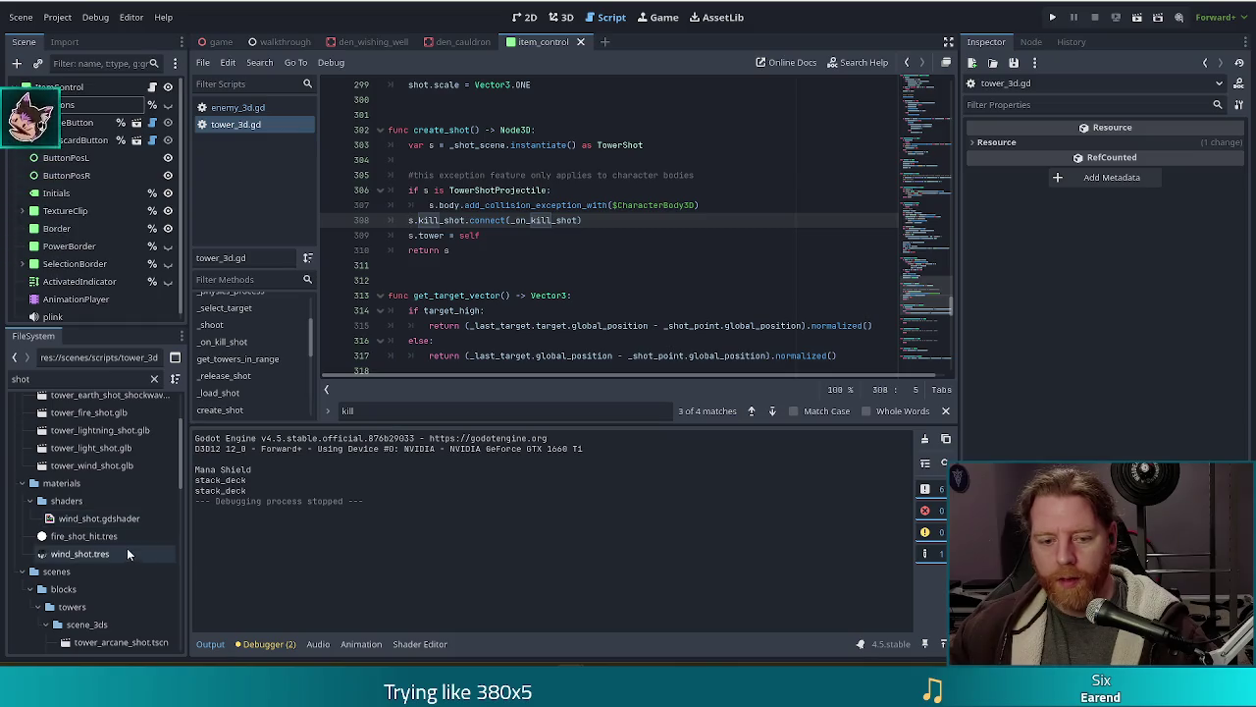
scroll(140, 629, down, 5)
double_click(86, 557)
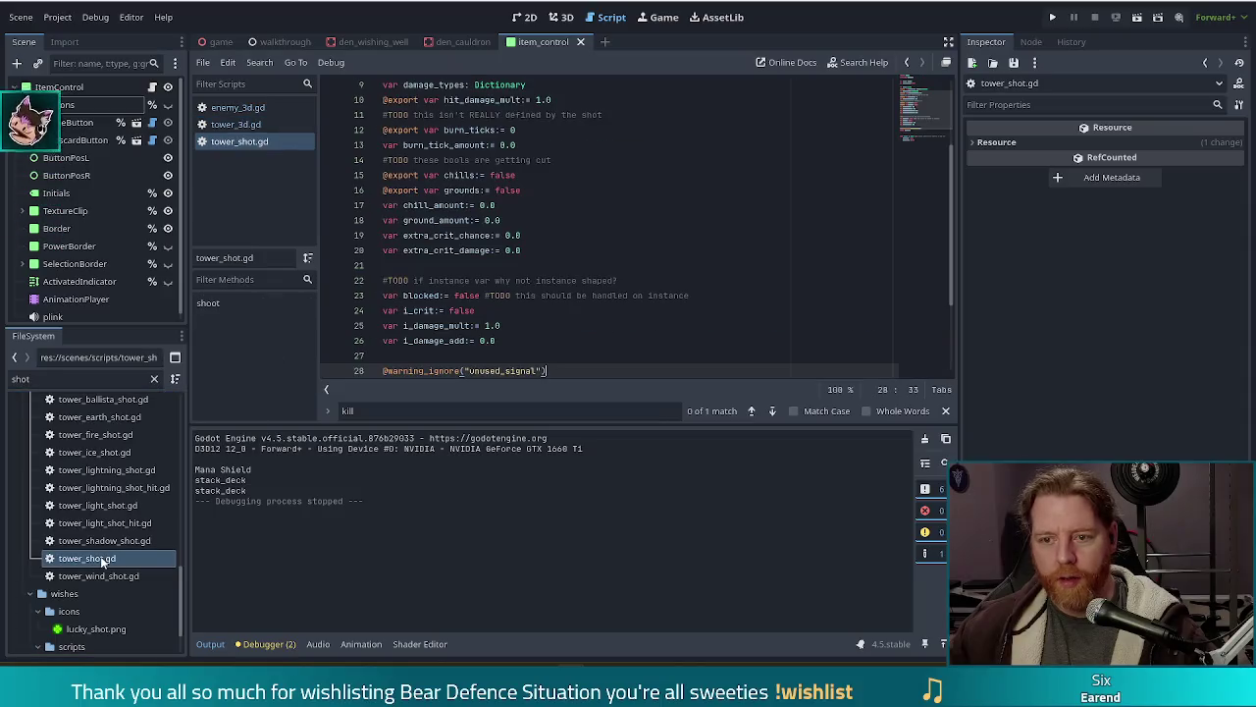
Step: Scroll through the open script around its kill_shot signal
click(588, 175)
scroll(500, 252, down, 3)
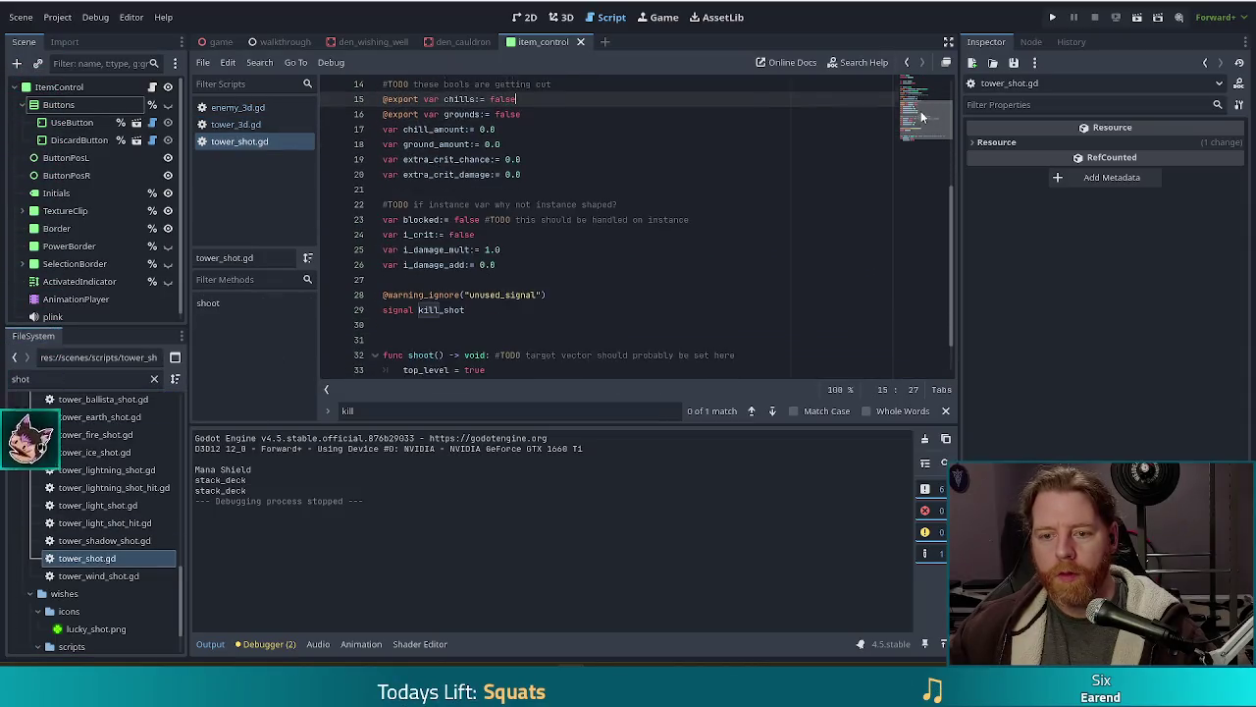
click(509, 265)
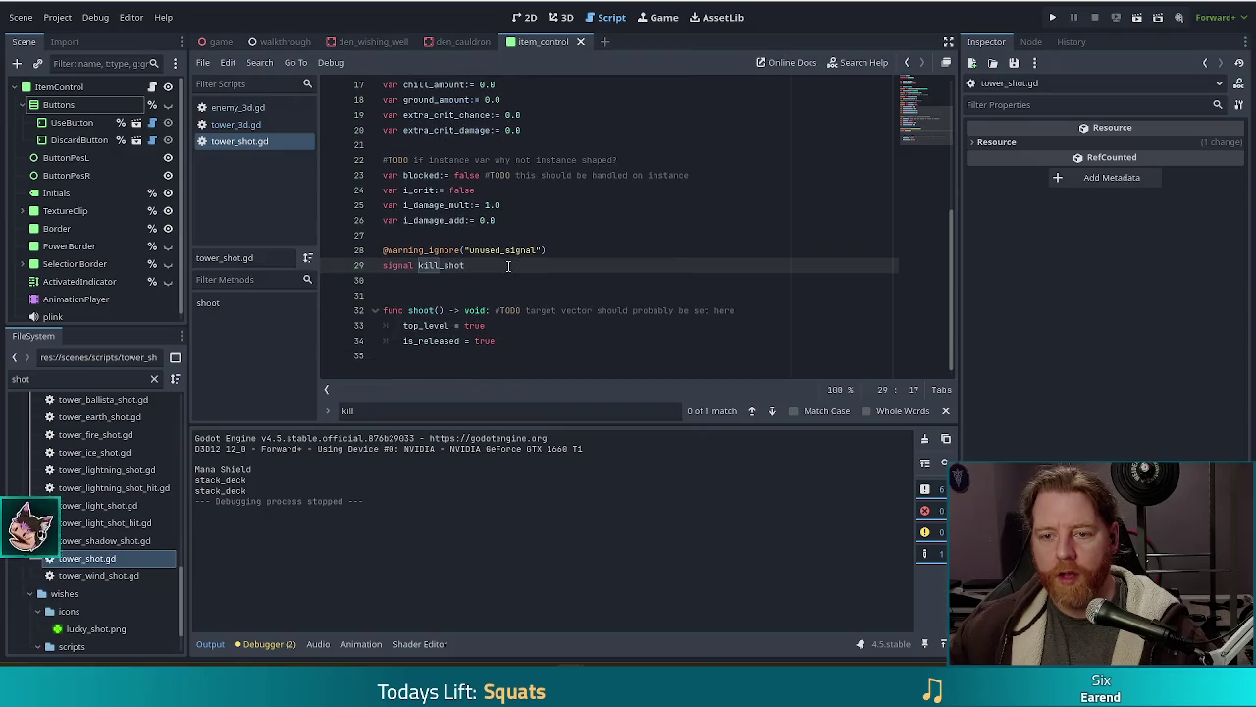
scroll(509, 264, up, 5)
scroll(520, 265, down, 5)
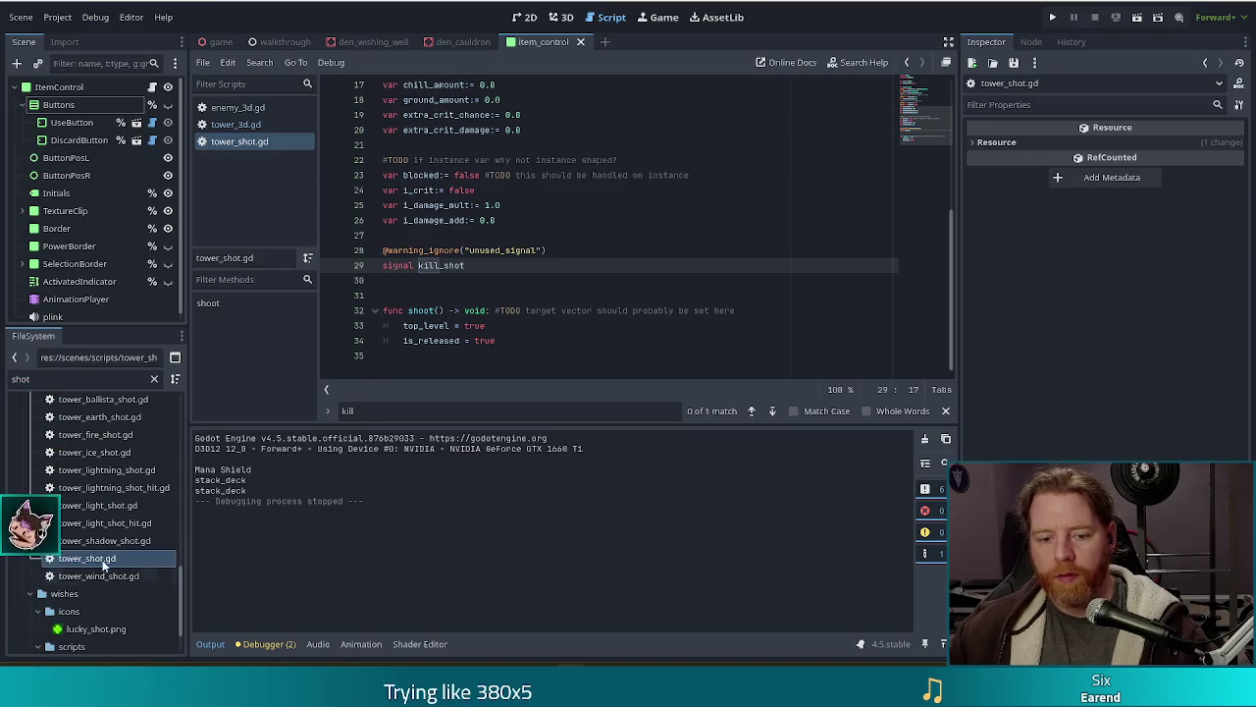
scroll(144, 533, up, 1)
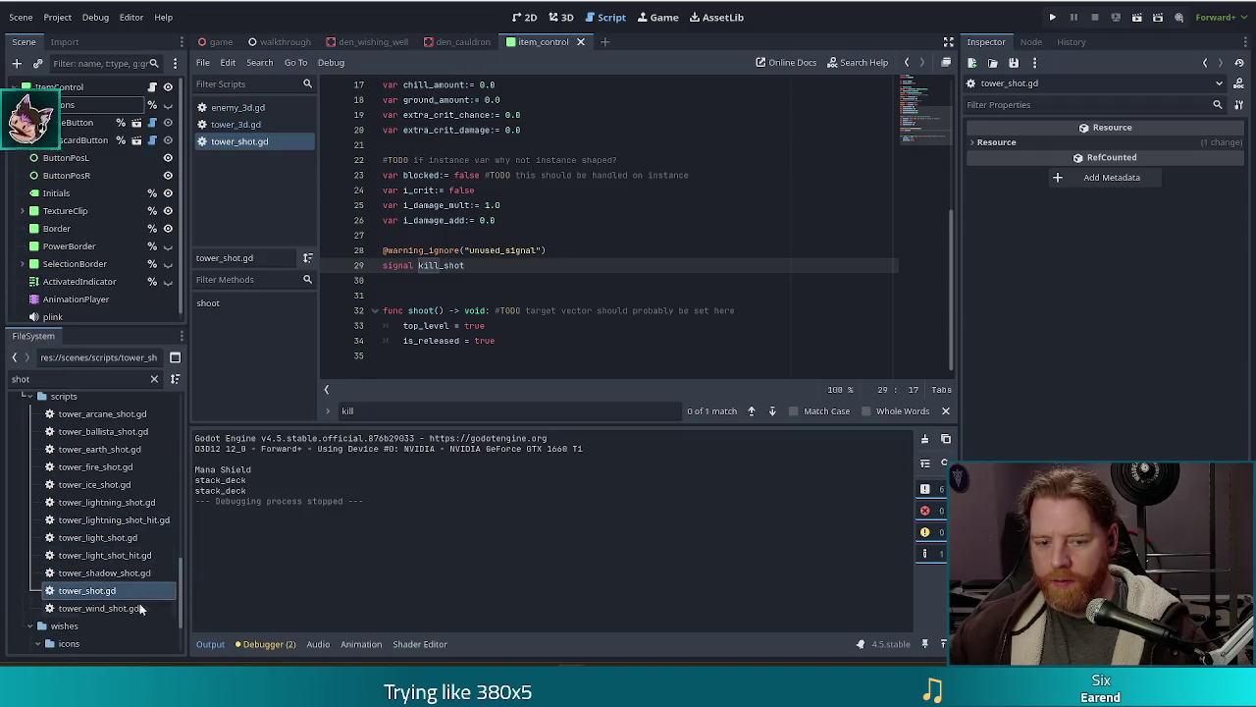
Step: Filter the FileSystem by 'projec', then open and read tower_projectile.gd
double_click(12, 377)
text(projec)
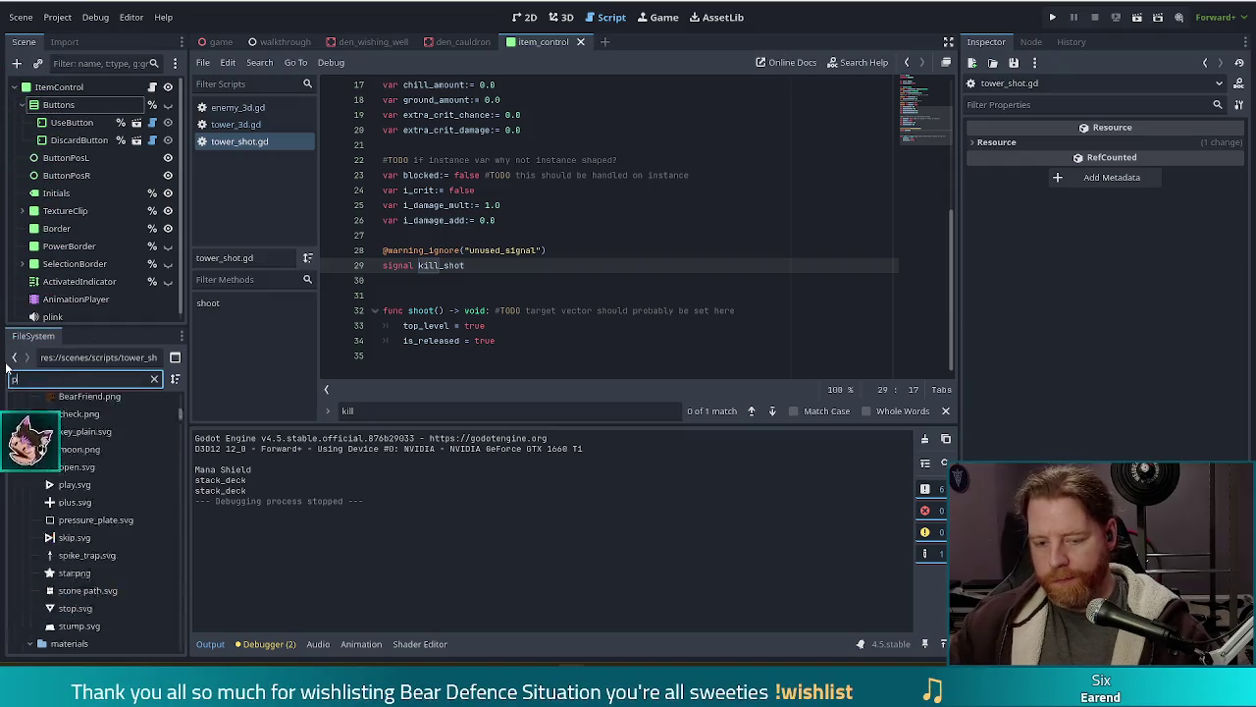
double_click(89, 473)
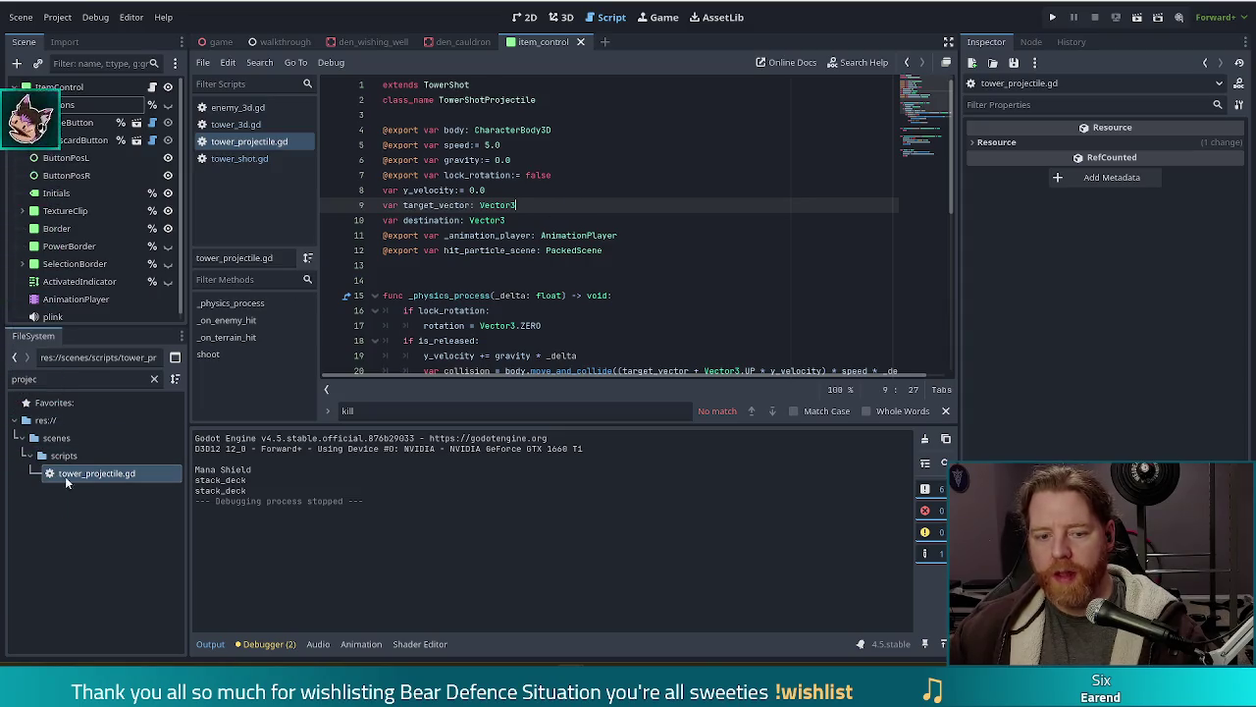
key(Up)
scroll(589, 165, down, 3)
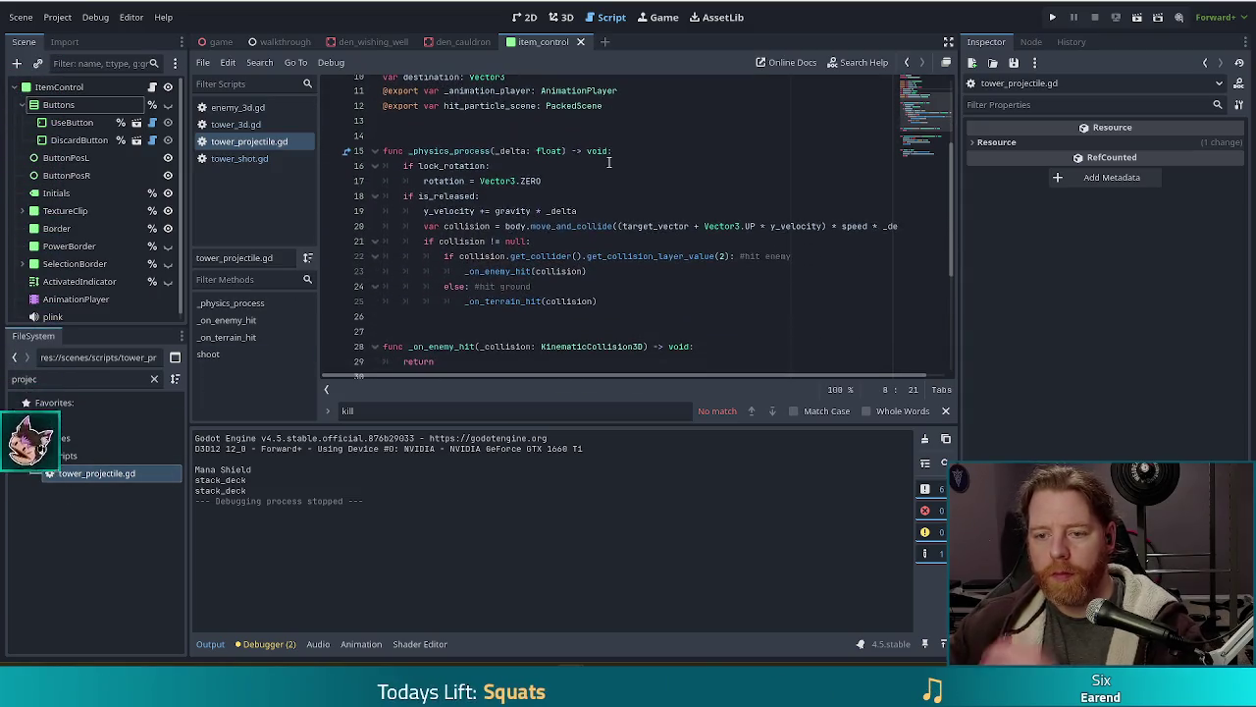
scroll(638, 174, down, 5)
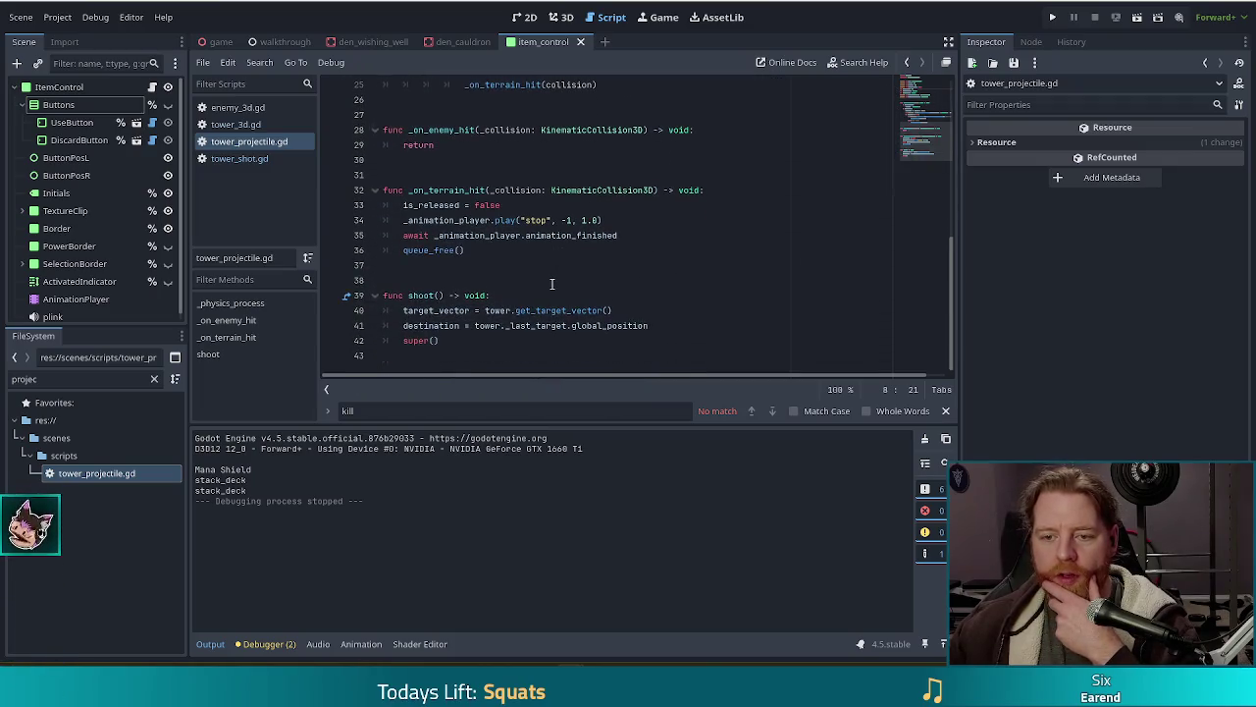
scroll(551, 284, up, 5)
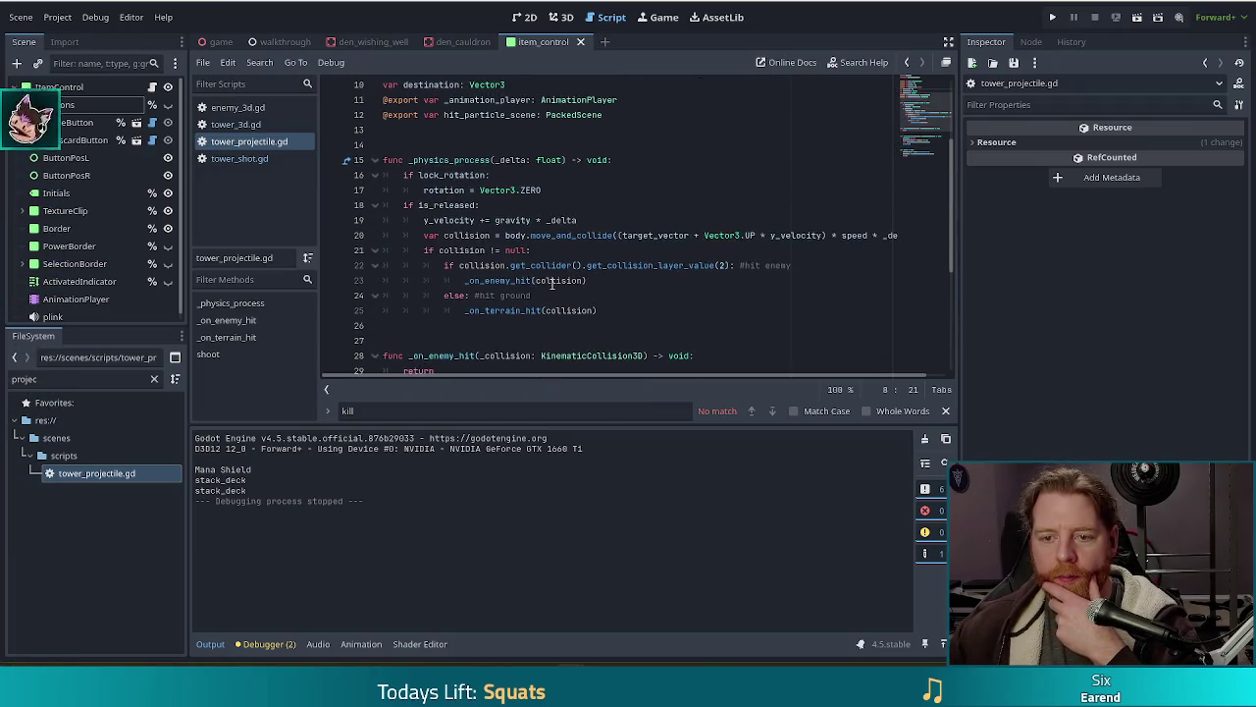
Step: Clear the file filter and open tower_ballista_shot.gd
click(154, 379)
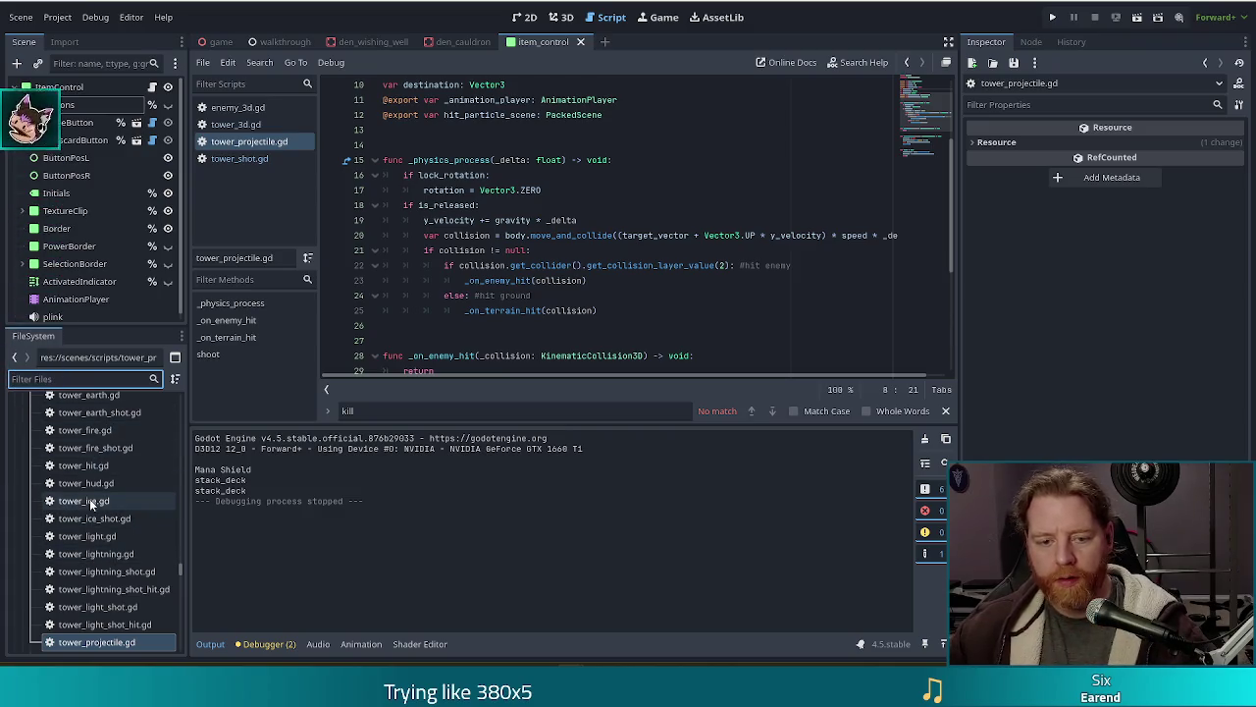
scroll(94, 472, down, 2)
scroll(112, 459, up, 4)
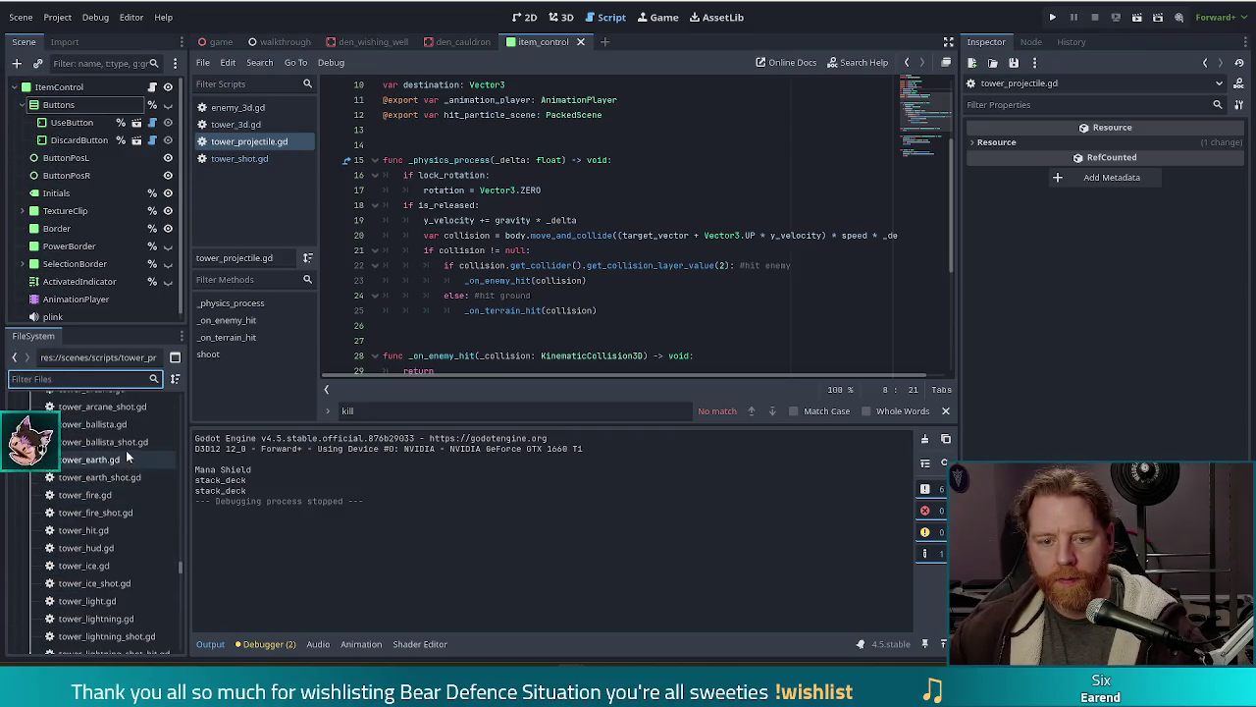
click(124, 443)
double_click(124, 442)
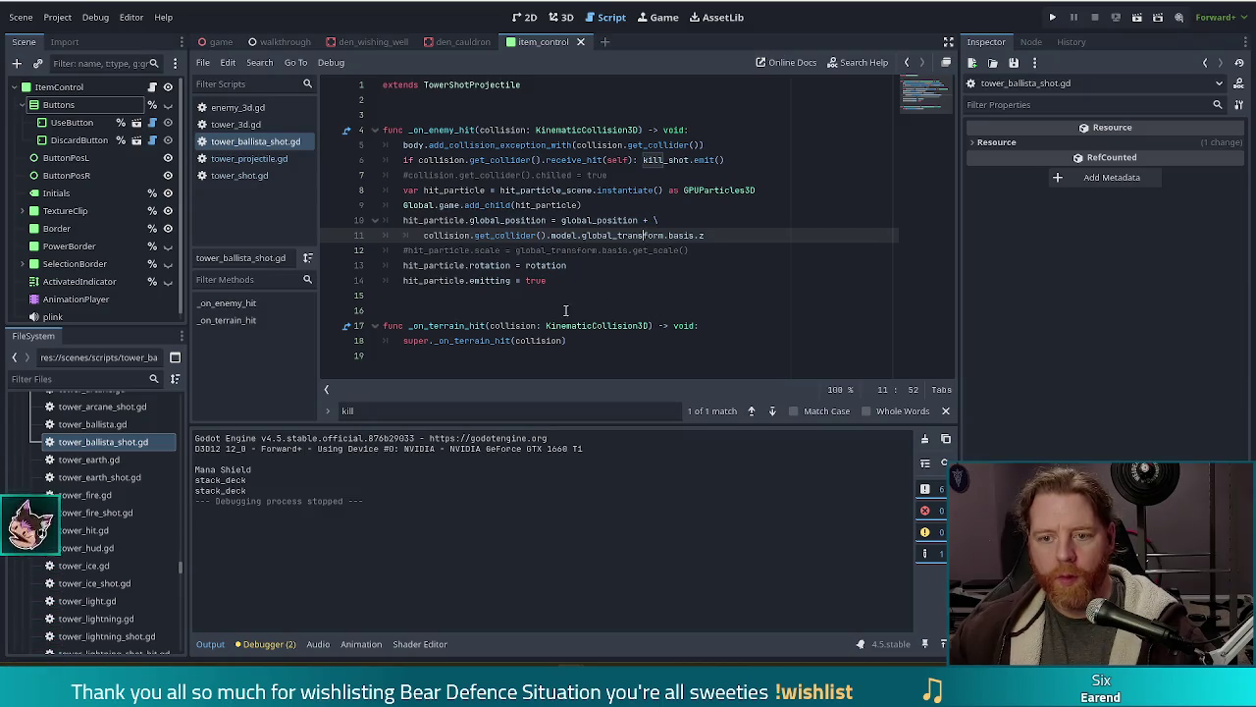
Step: Check get_collider() in tower_ballista_shot.gd, then read enemy_3d.gd's kill() and killed.emit line
click(537, 236)
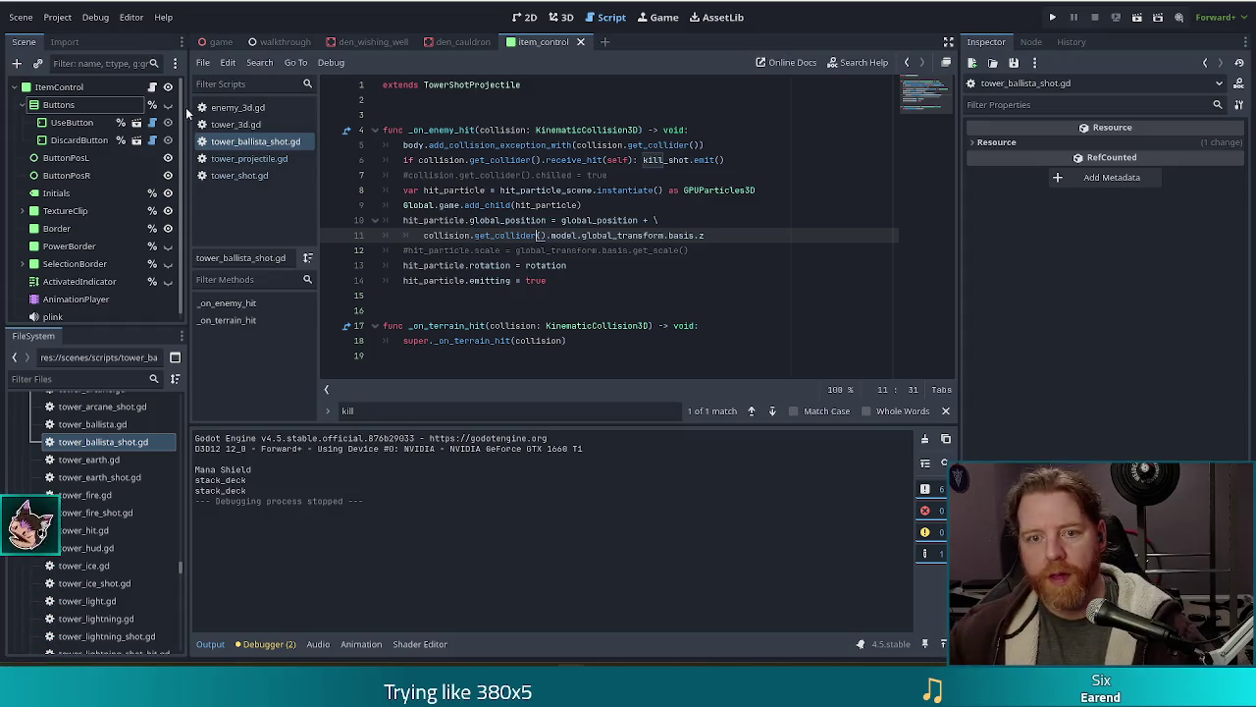
click(236, 107)
click(555, 175)
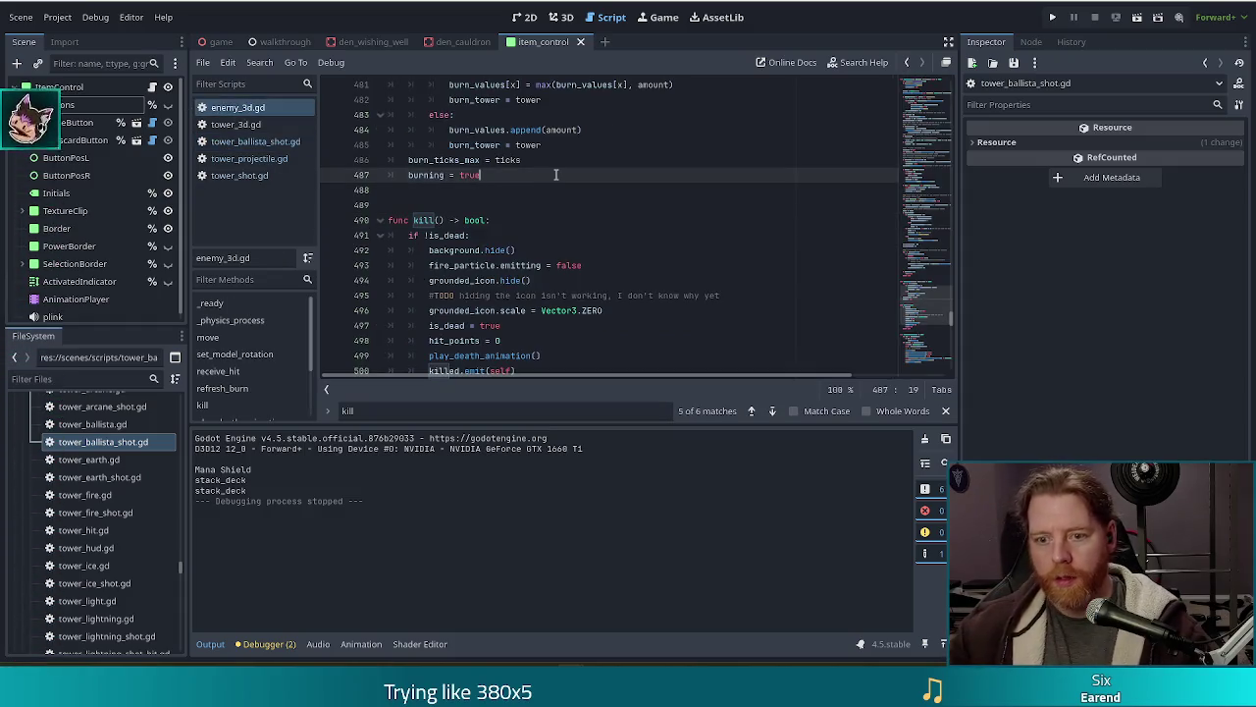
click(530, 325)
scroll(530, 325, down, 2)
click(523, 282)
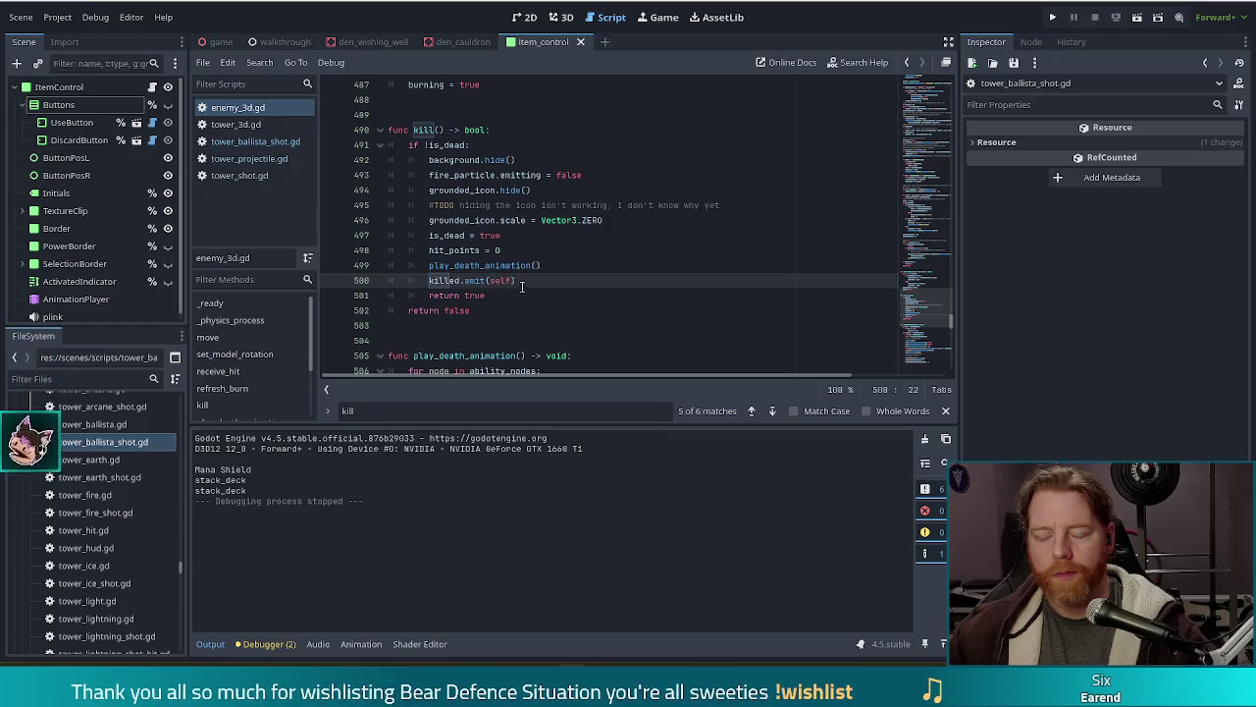
click(535, 221)
key(ctrl+shift+f)
Step: Search all project files for 'kill_shot.emit' and open the tower_wind_shot.gd line 30 match
text(kill_shot.em)
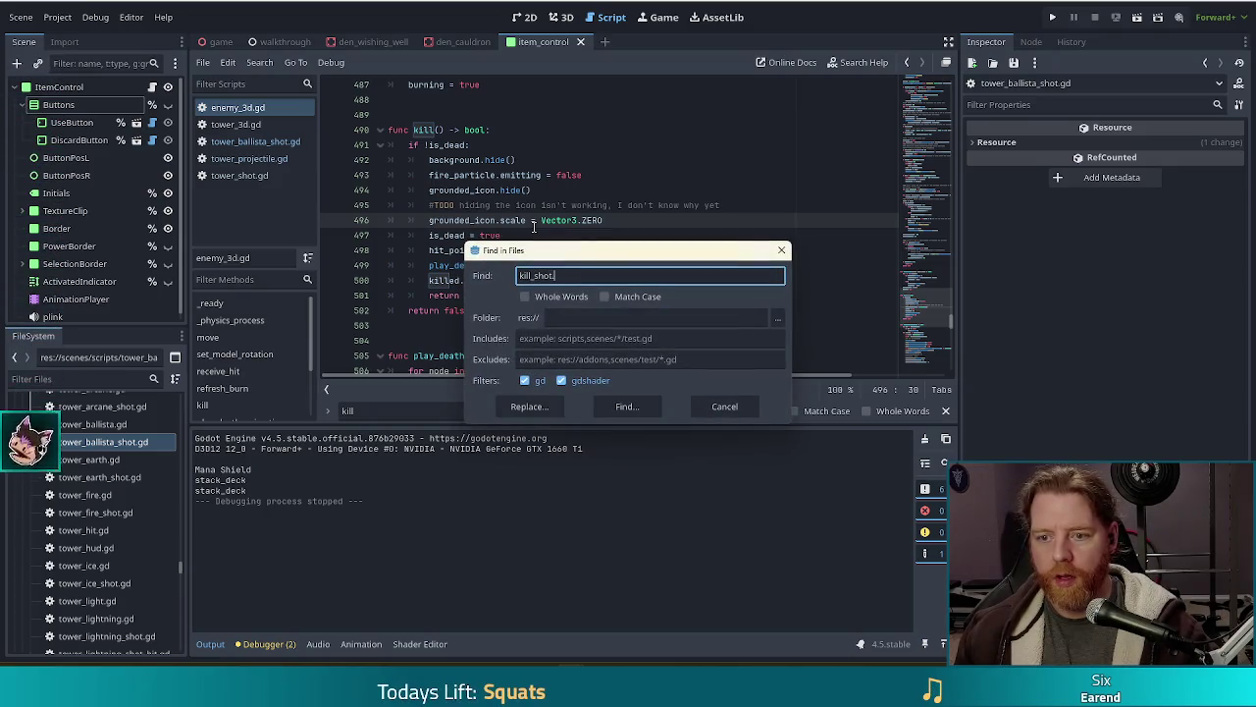
text(it)
key(Return)
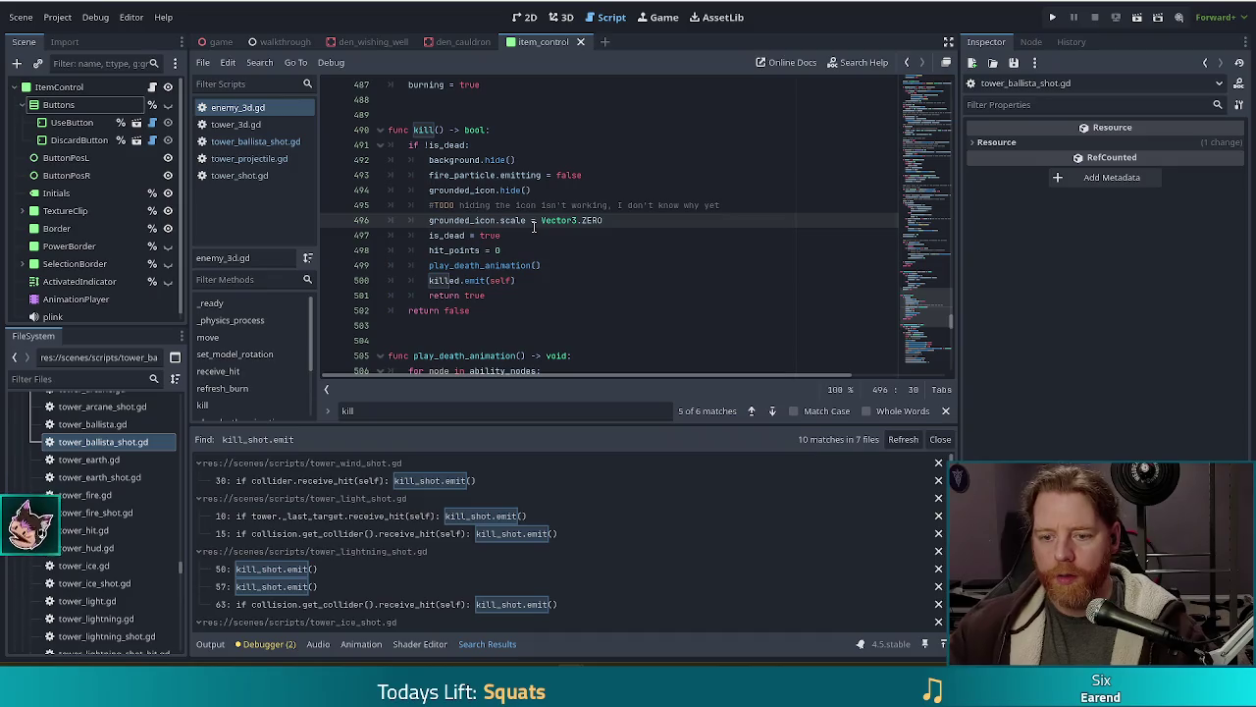
click(421, 484)
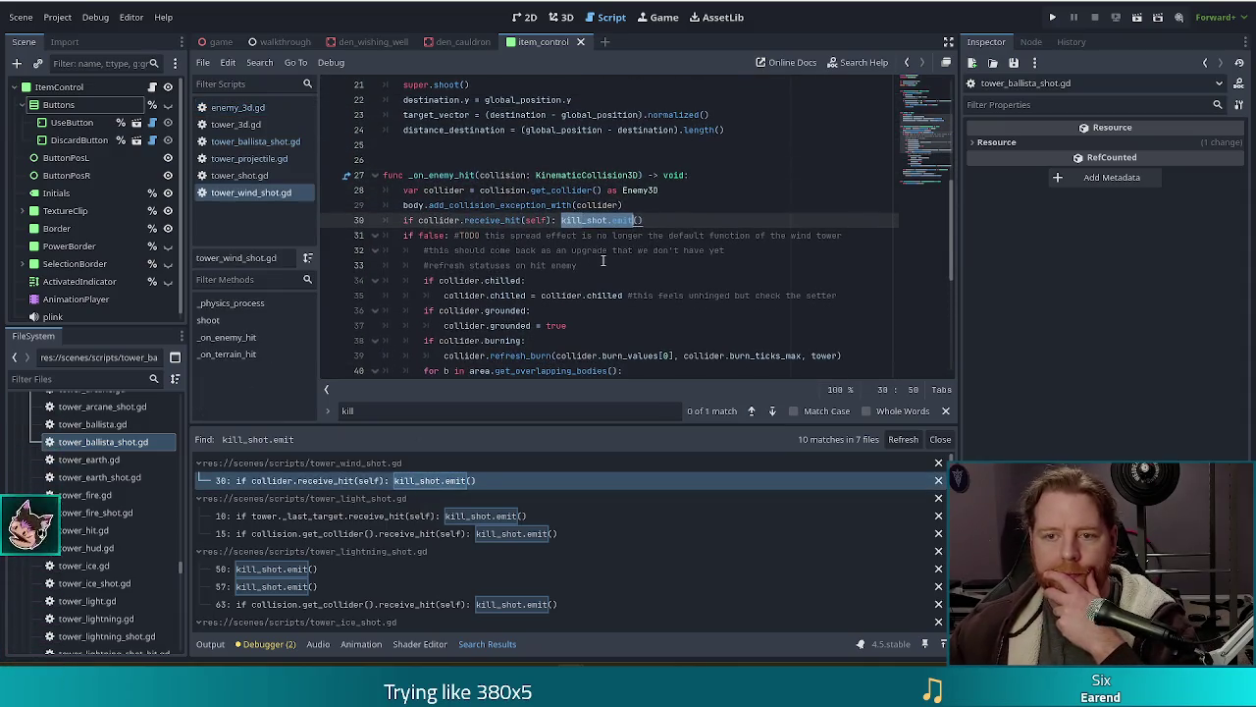
Step: Jump to receive_hit's definition in enemy_3d.gd, then return to kill_shot.emit() on line 30
click(514, 220)
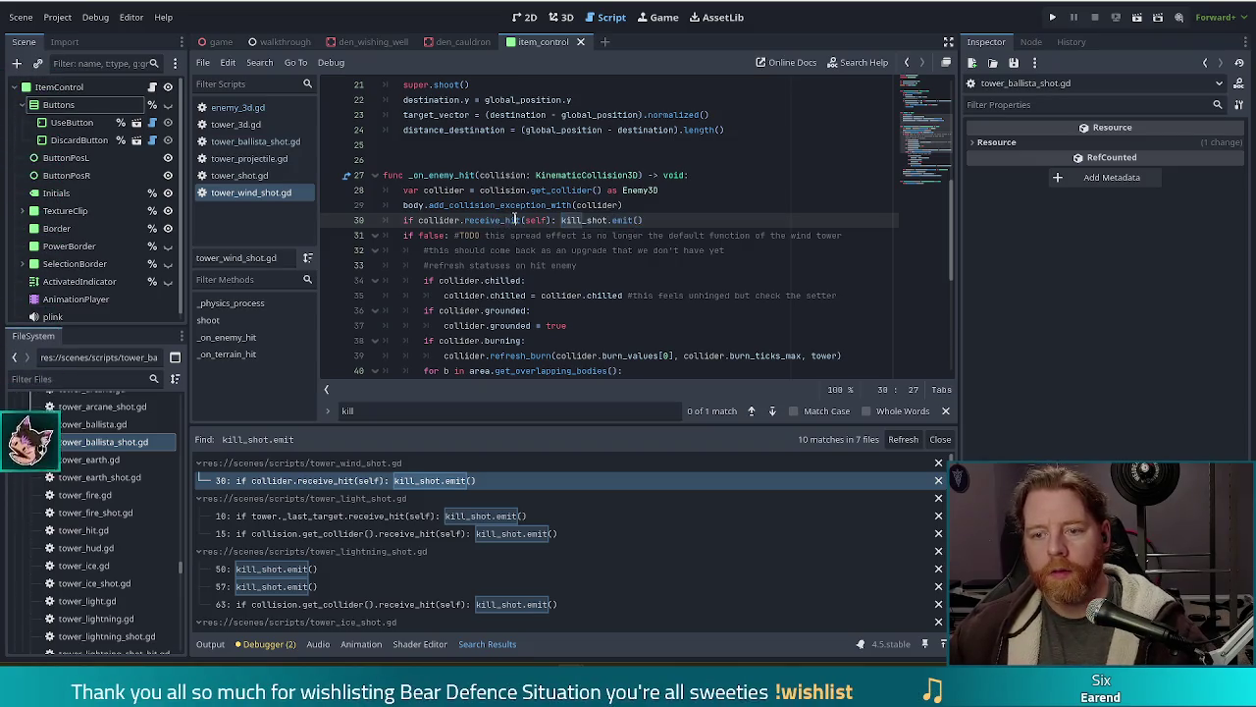
ctrl+click(514, 220)
scroll(726, 260, down, 1)
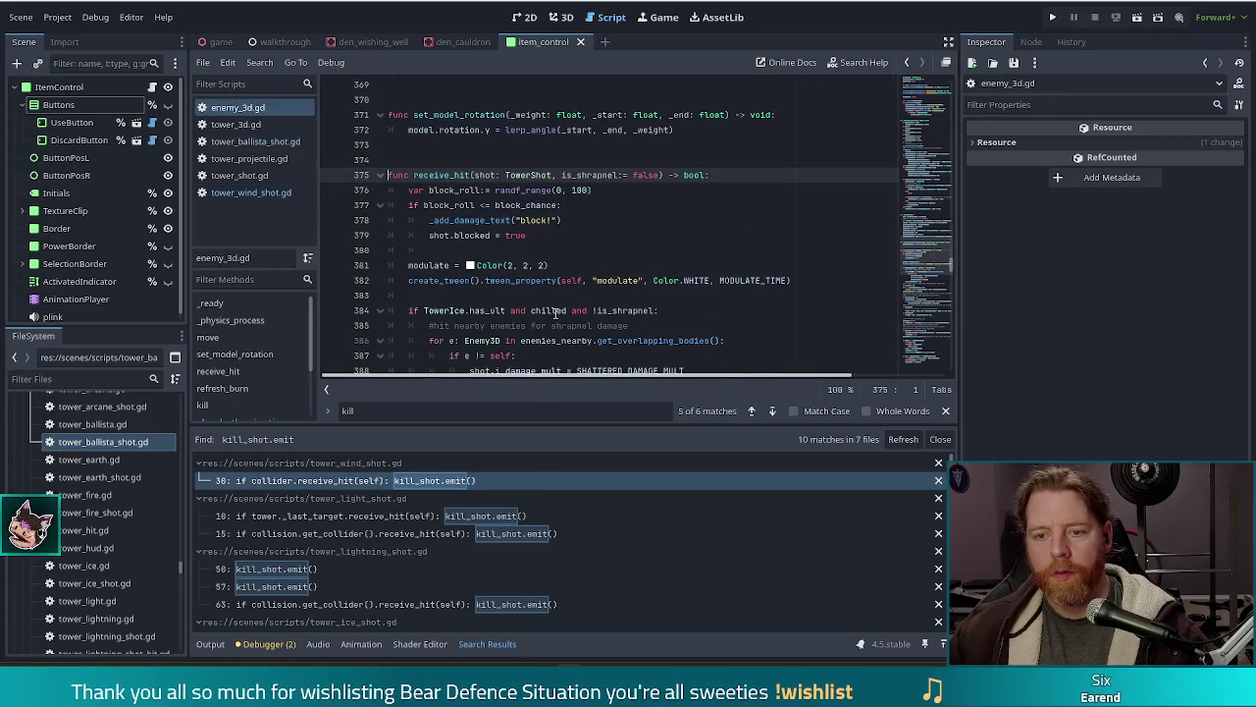
key(alt+Left)
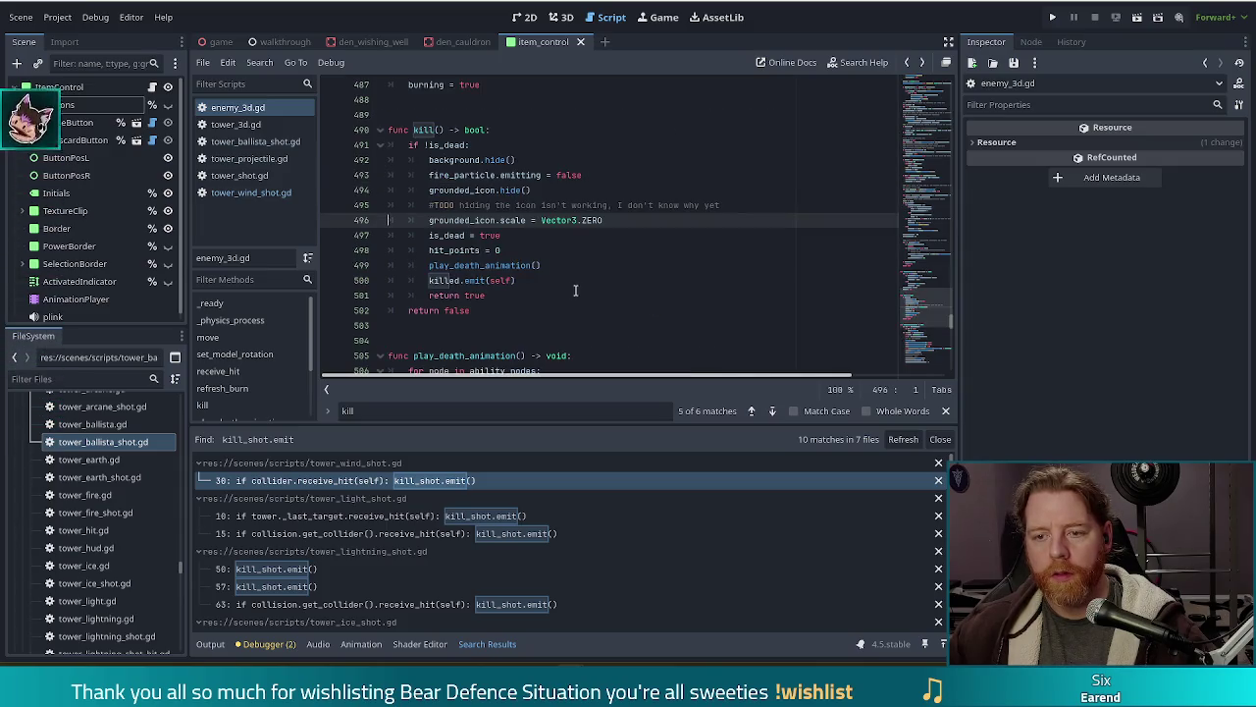
key(alt+Left)
click(638, 219)
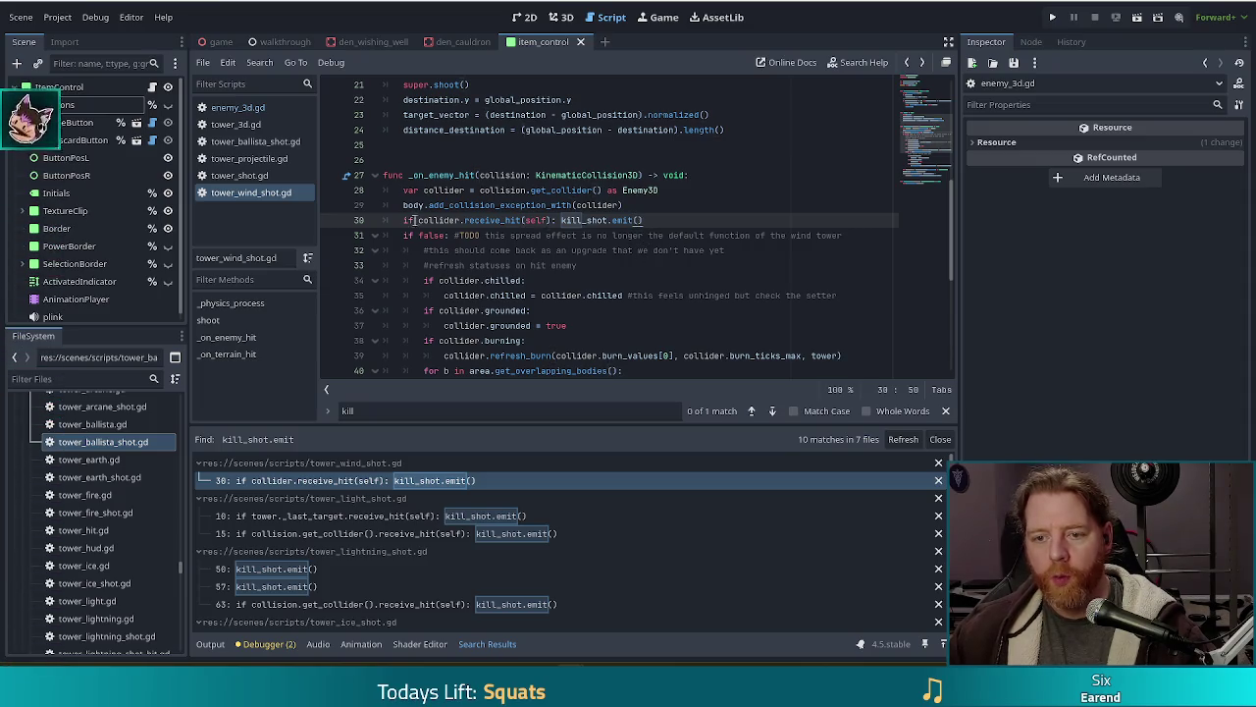
click(504, 220)
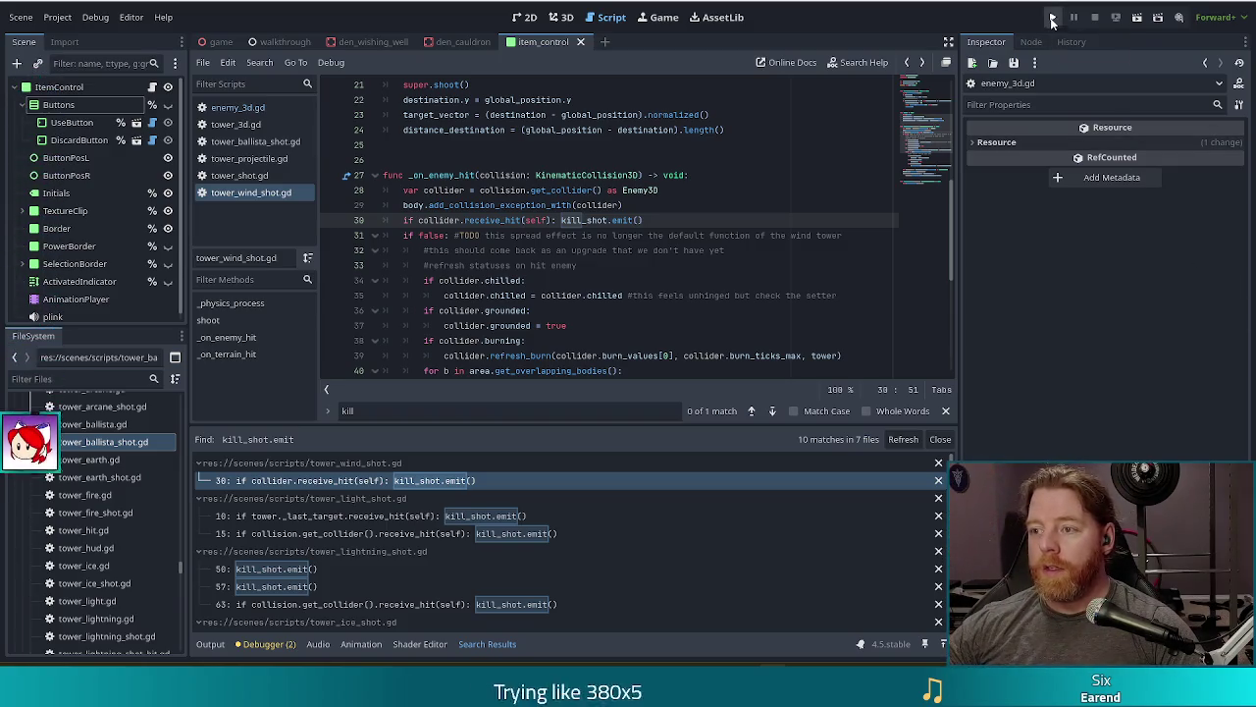
Step: Launch Bear Defence Situation, then switch to the itch.io bank teller game in the browser
click(1053, 19)
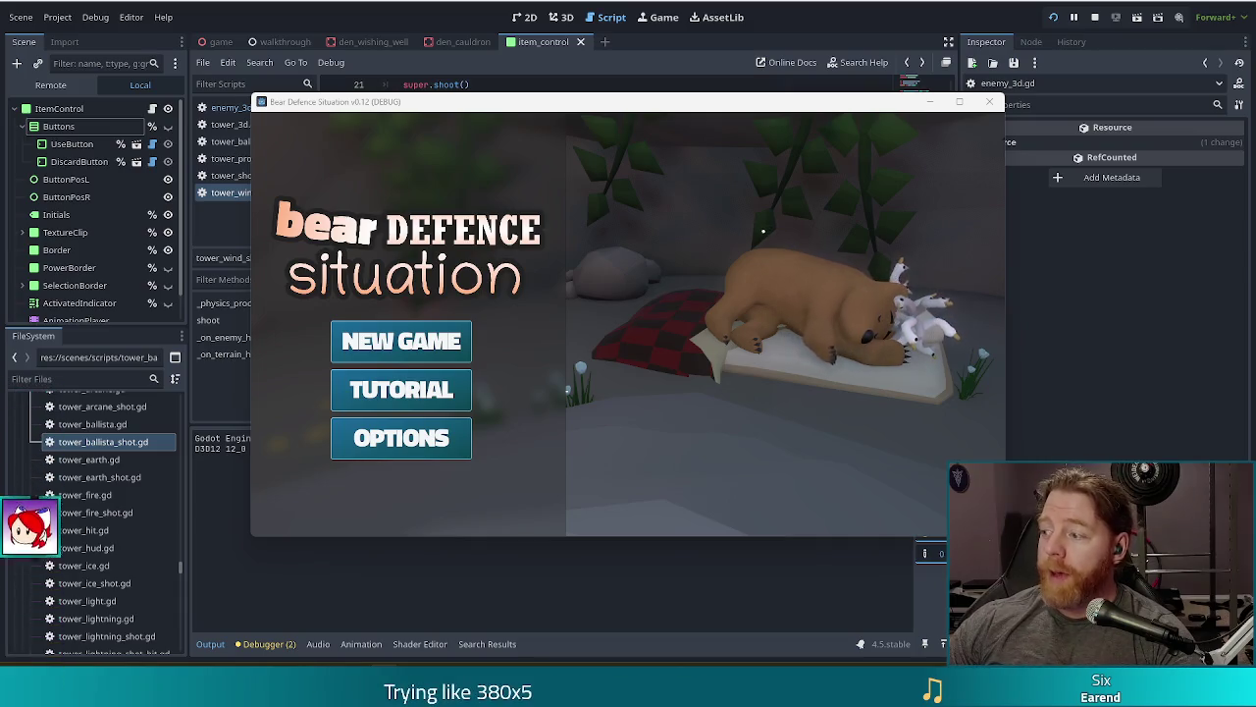
key(alt+Tab)
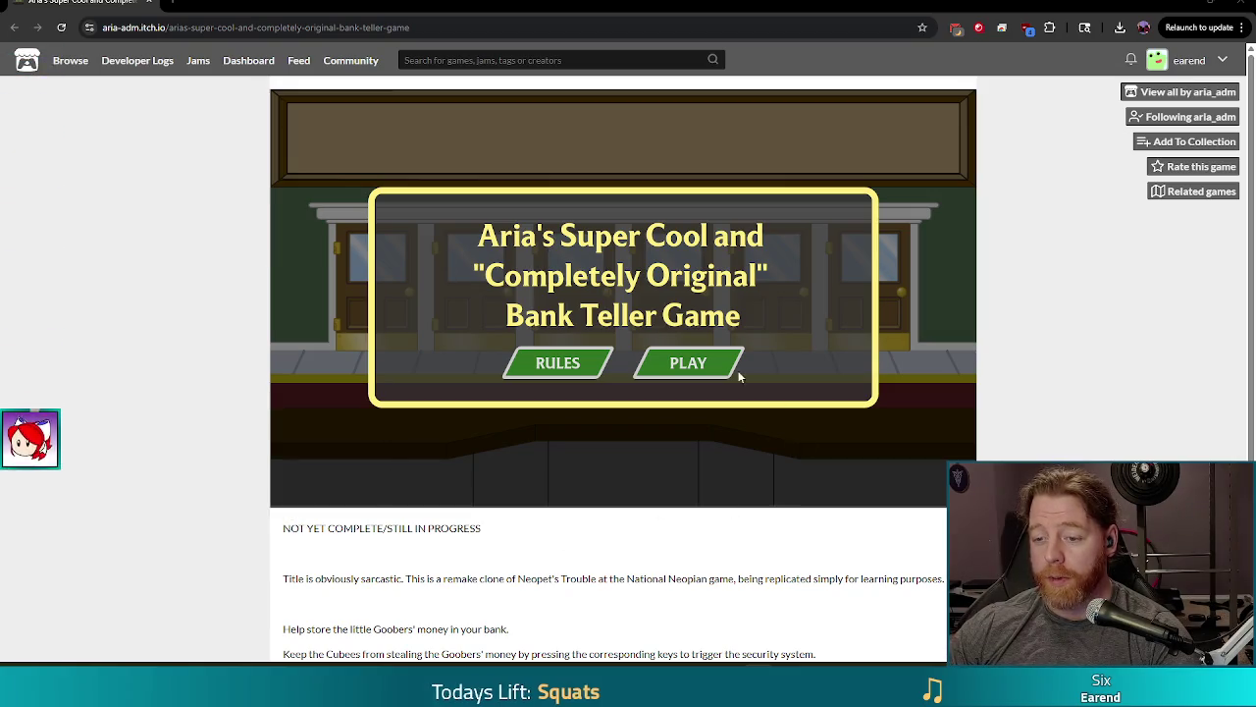
Step: Start the bank teller game and drop bars on Cubees with S, D, J, K, A, J, L
click(692, 365)
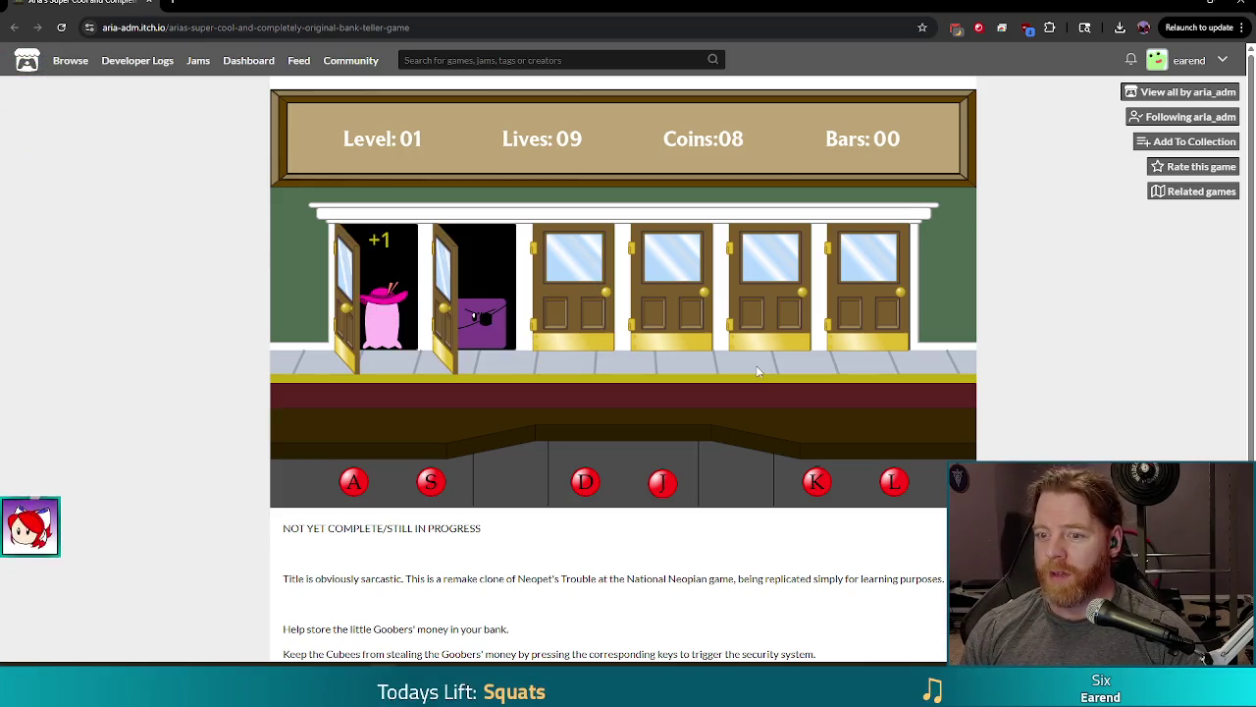
key(s)
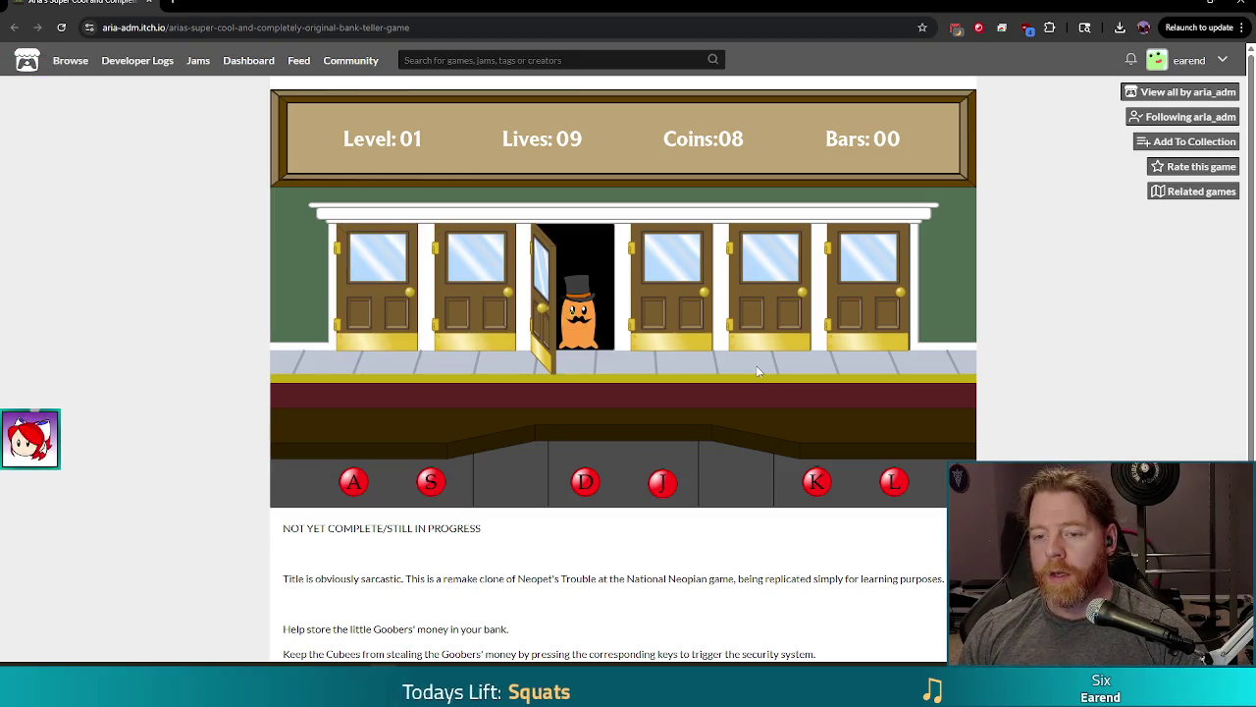
key(d)
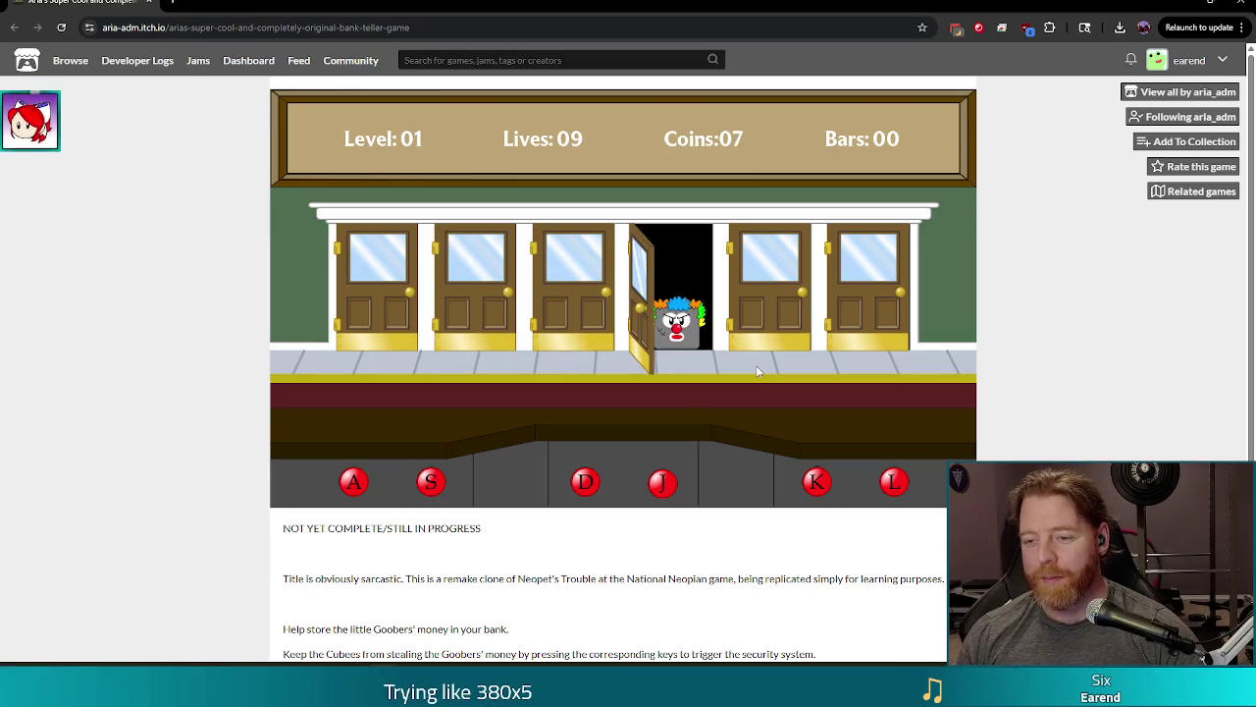
key(j)
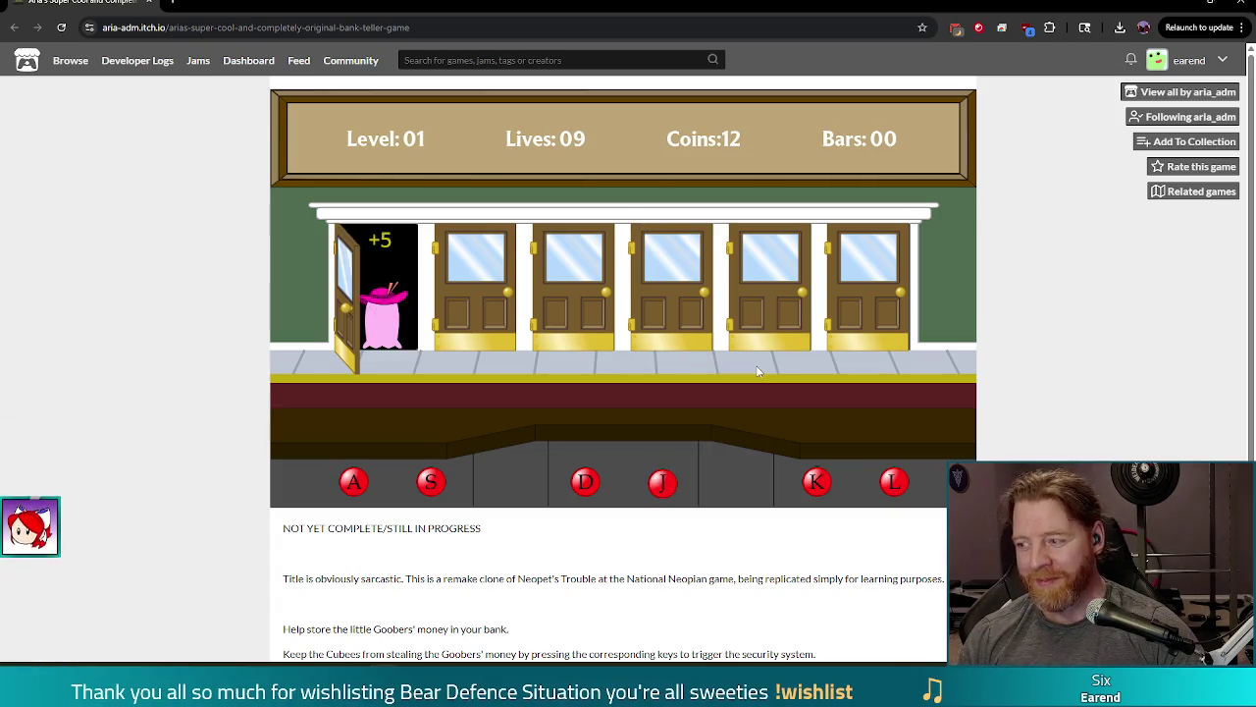
key(k)
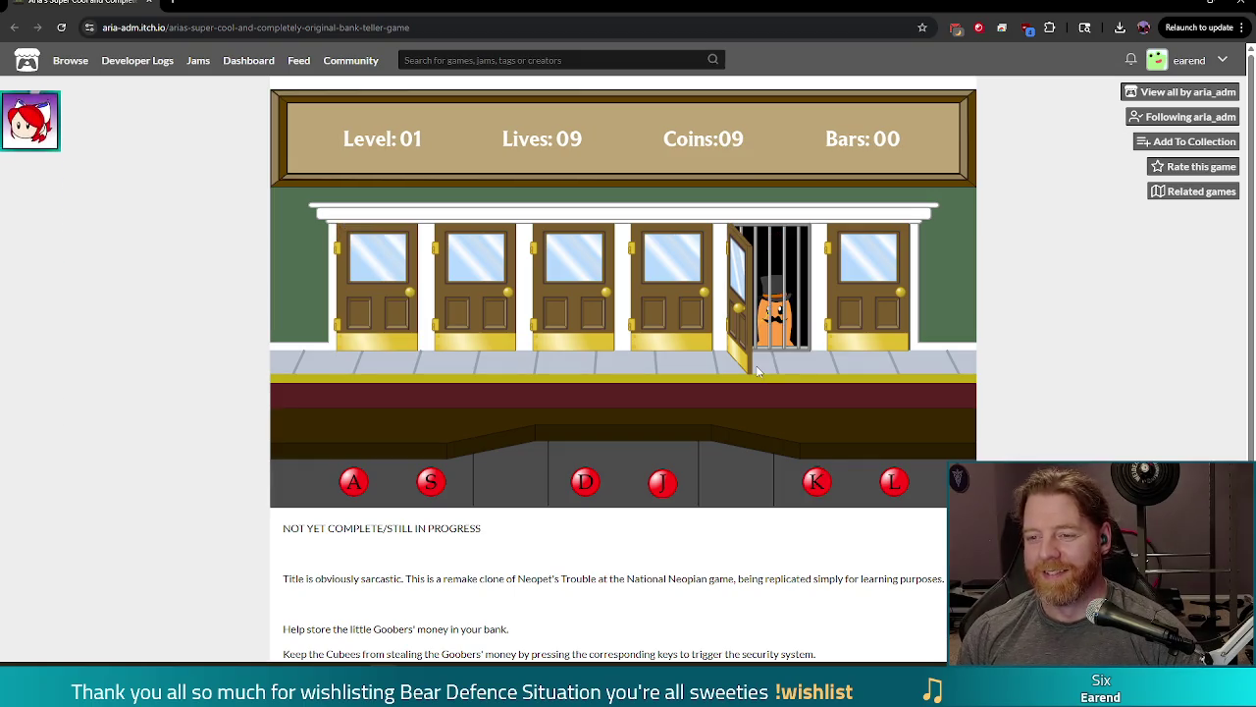
key(a)
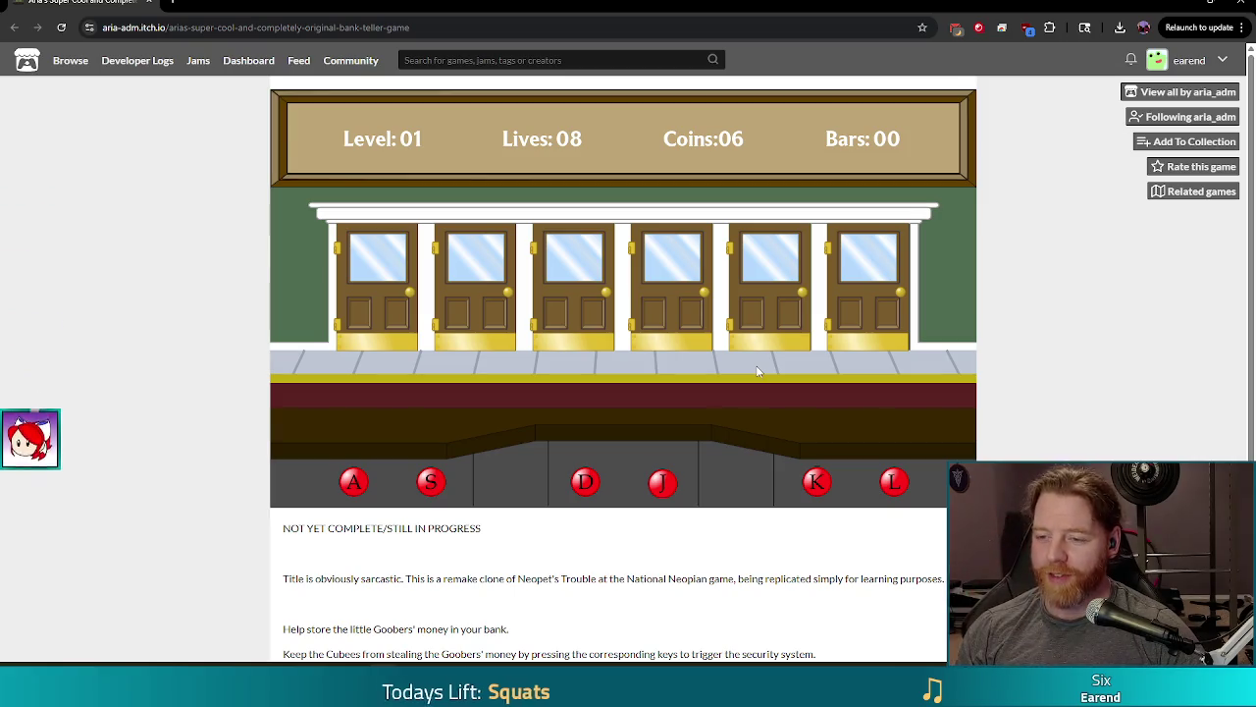
key(j)
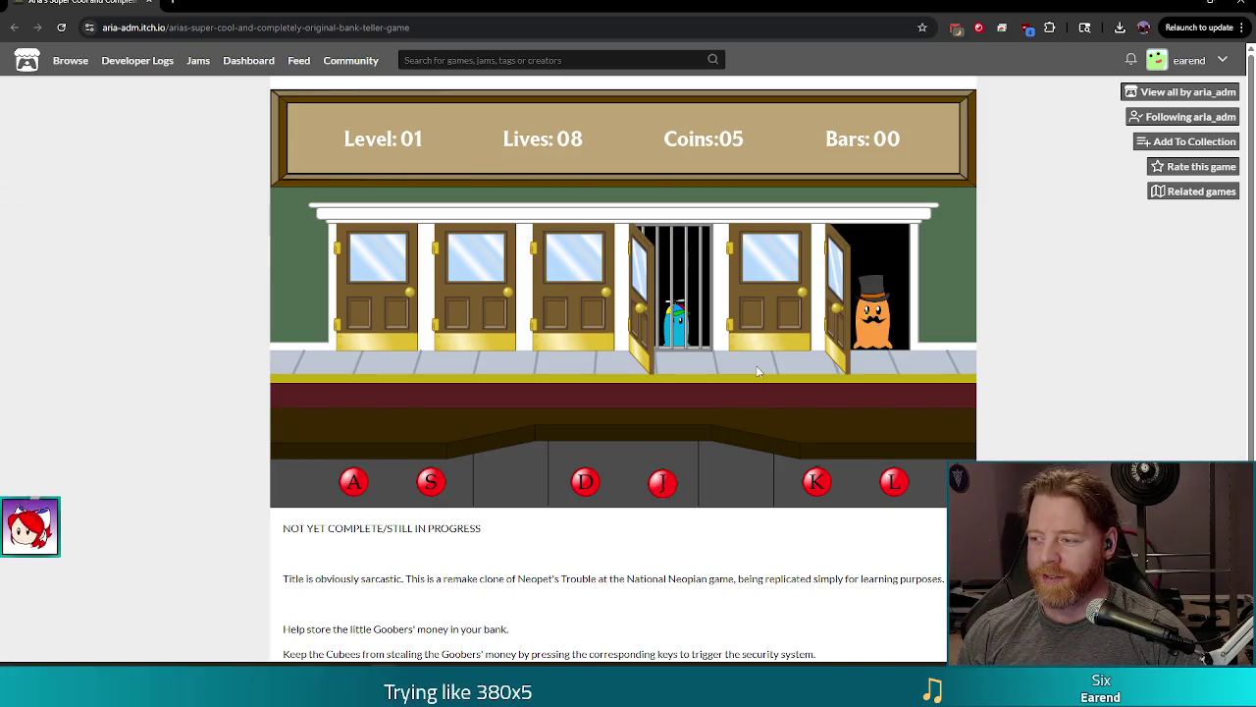
key(l)
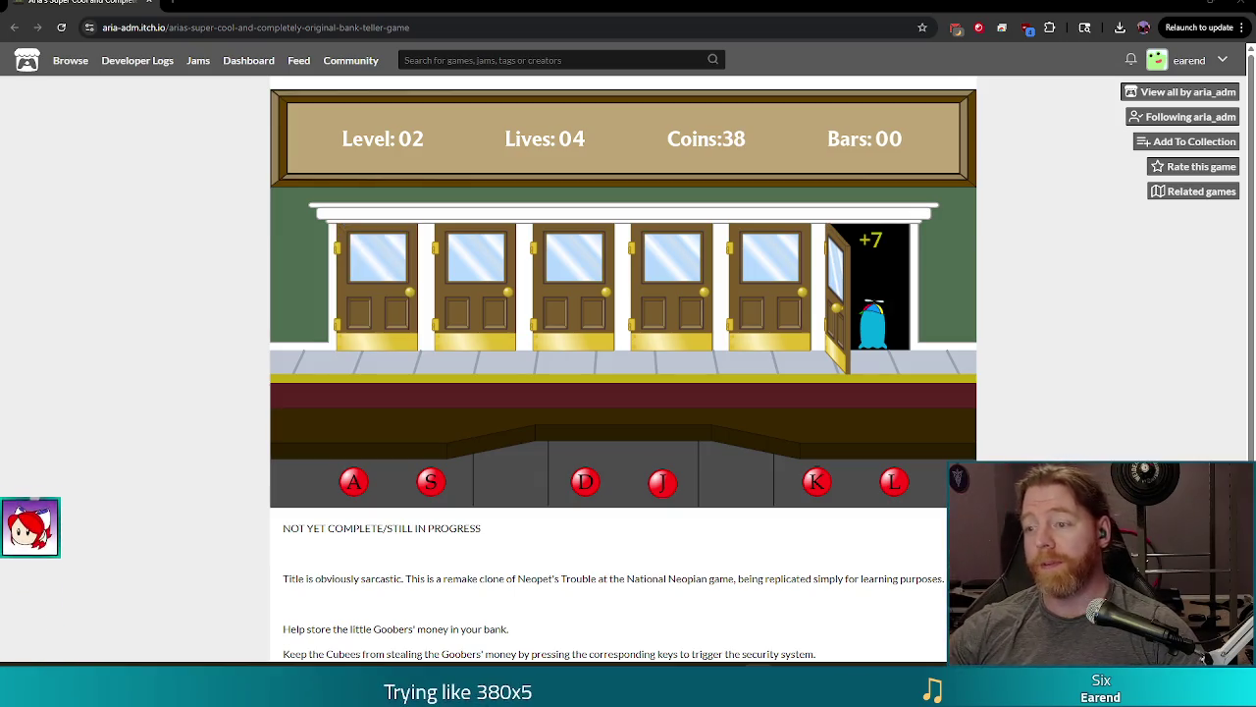
Step: Close the browser, make the game fullscreen with F11, and start a New Game
click(1243, 3)
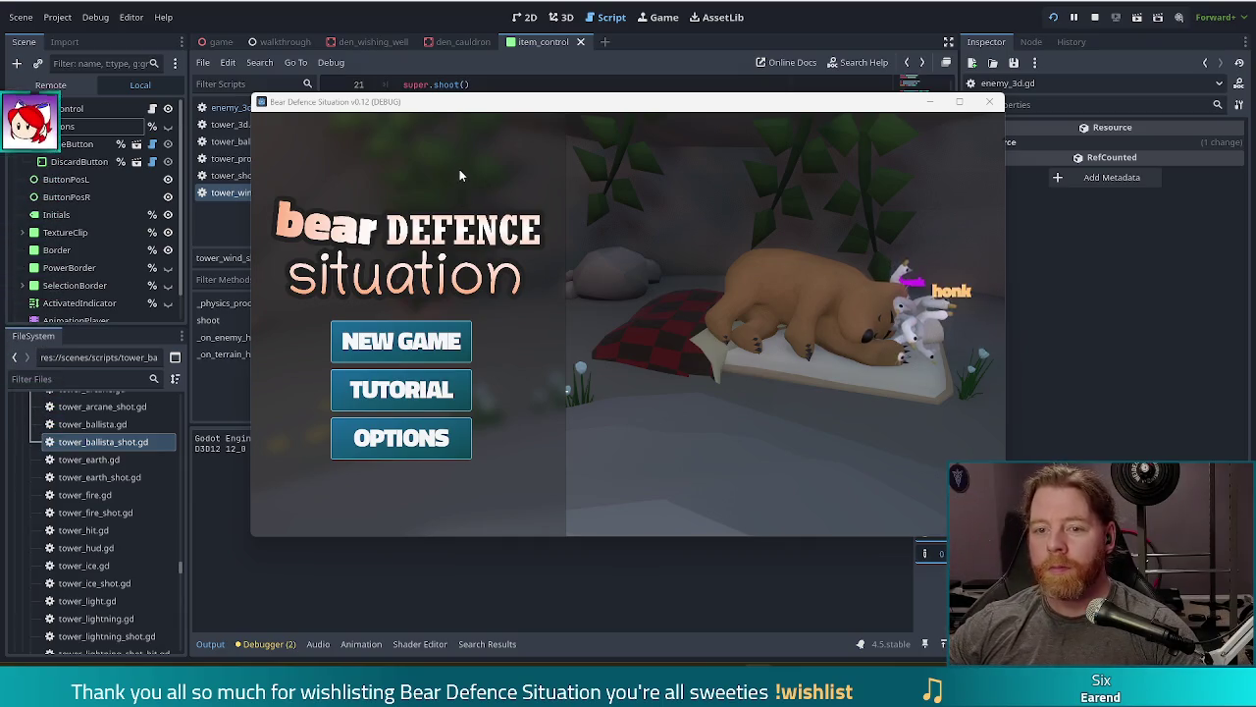
key(F11)
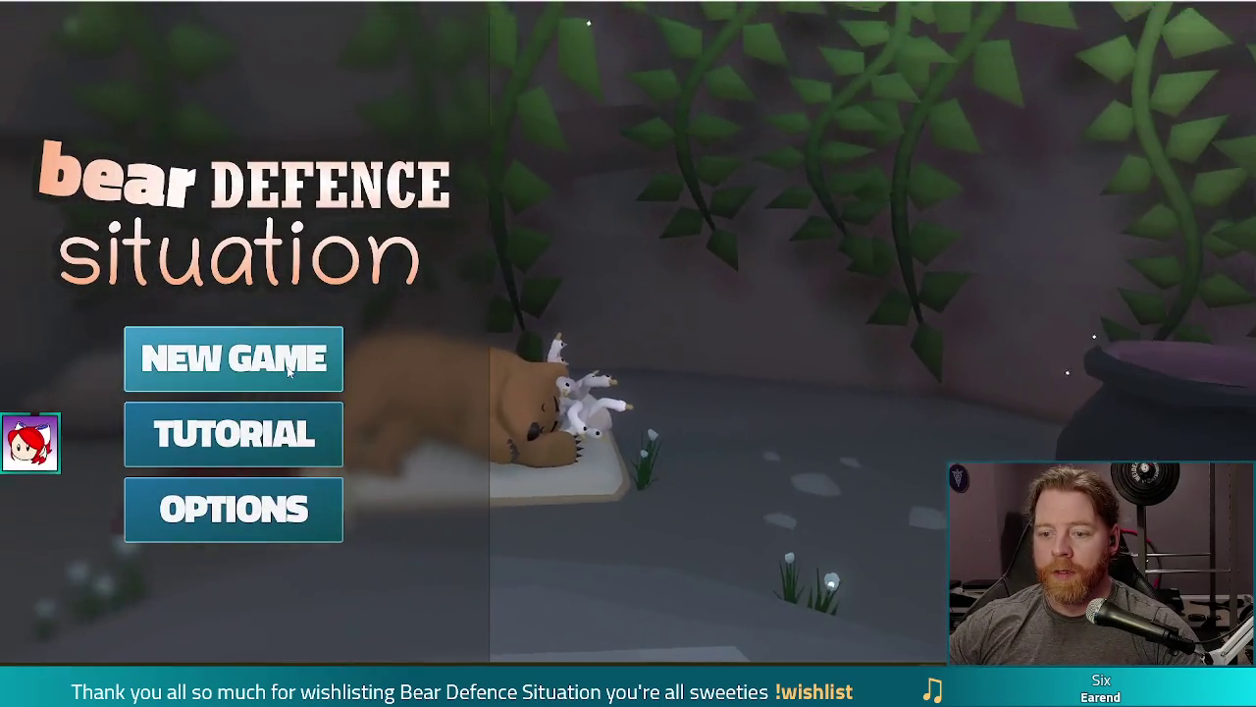
click(233, 358)
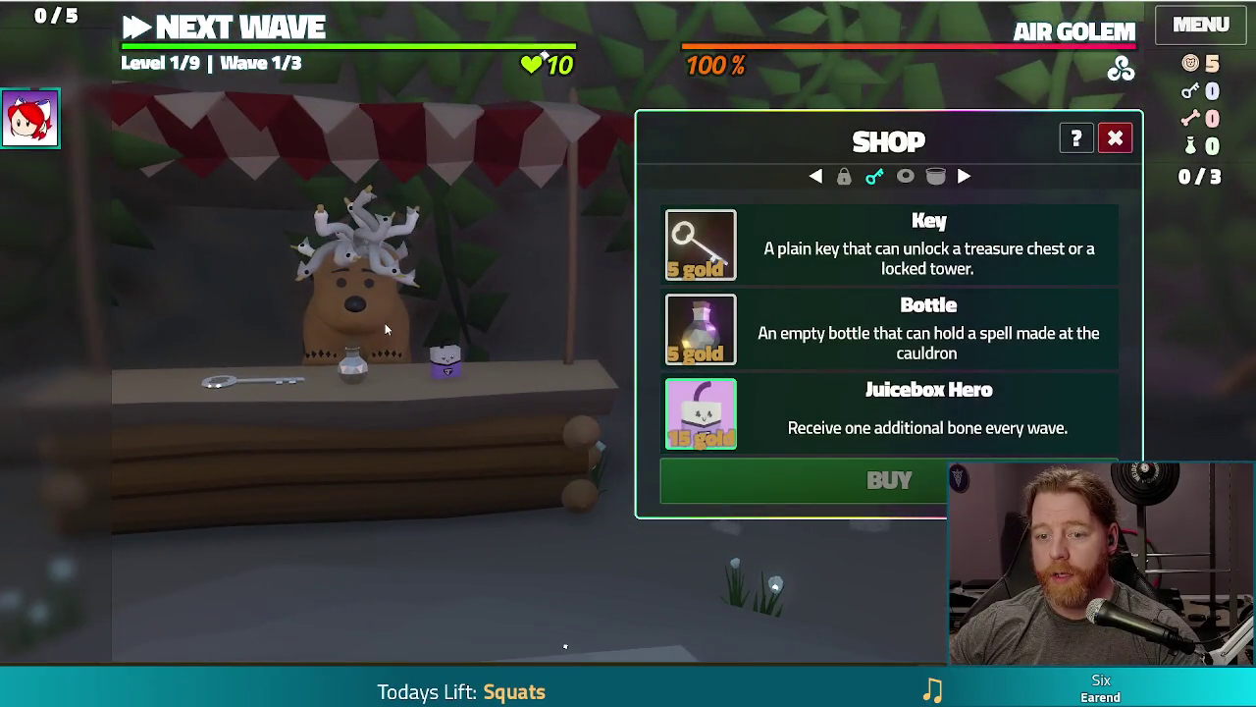
Step: Buy the Key for 5 gold at the shop counter and return to the board
click(387, 314)
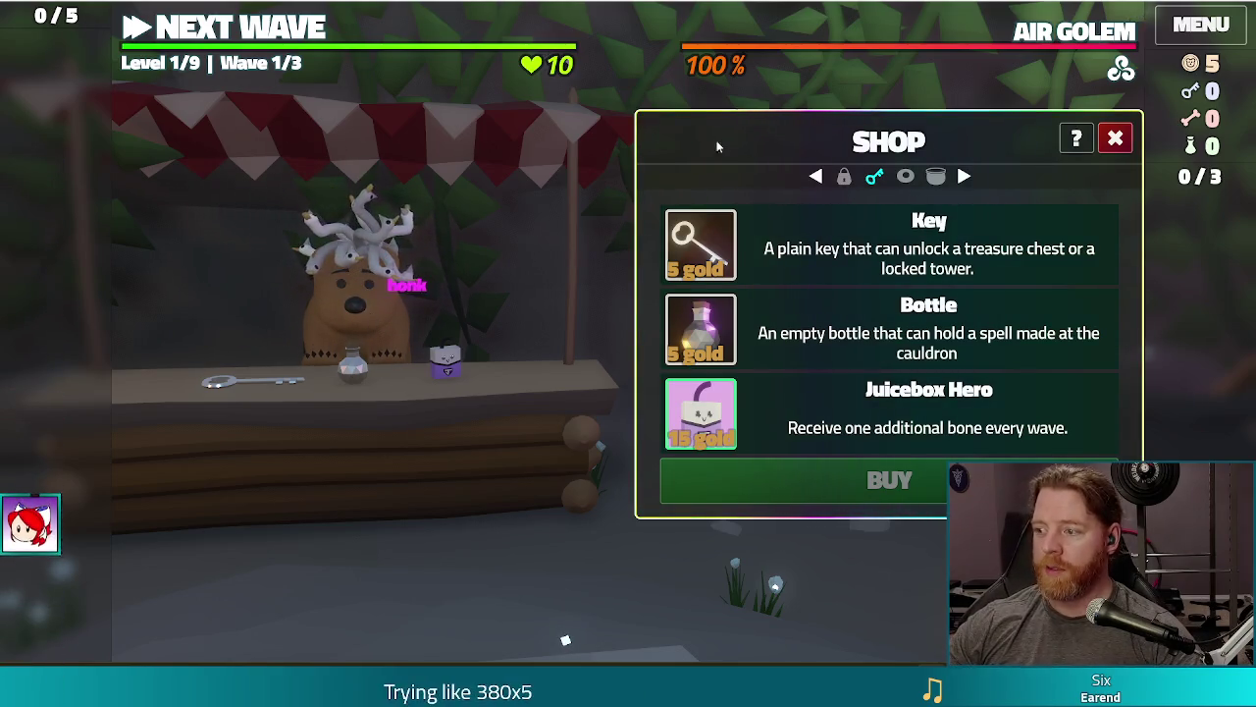
click(1122, 141)
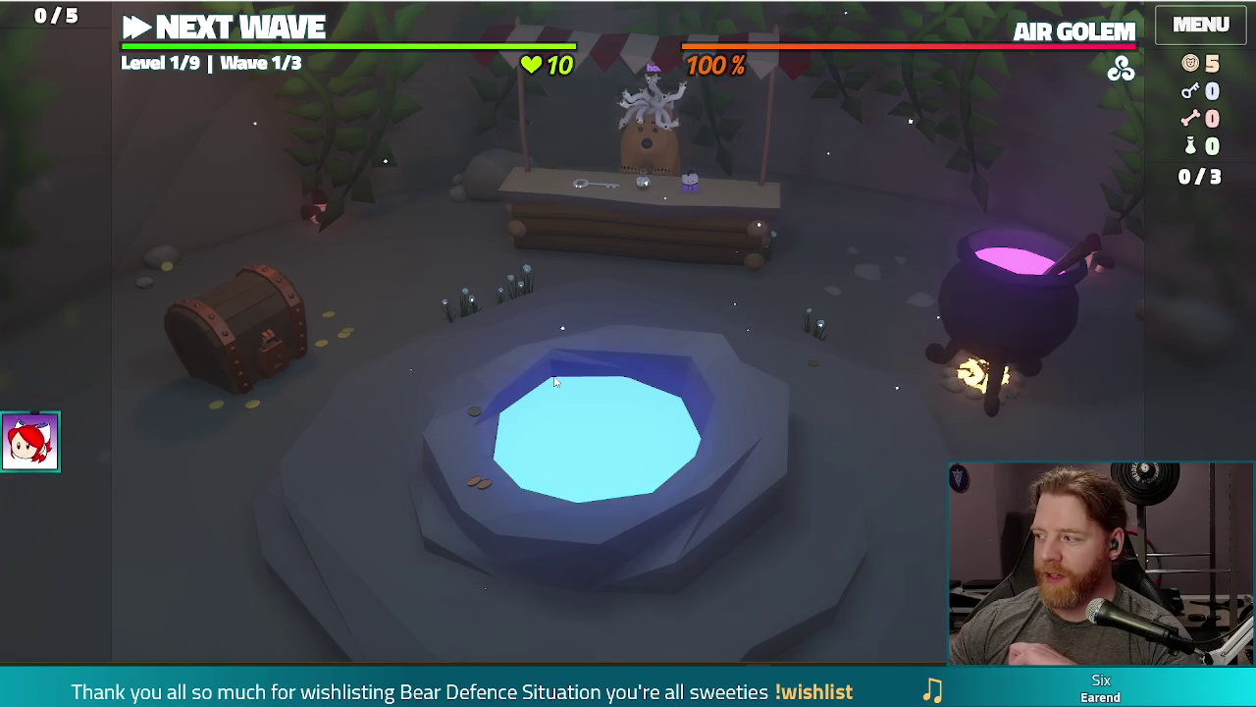
click(654, 275)
click(718, 241)
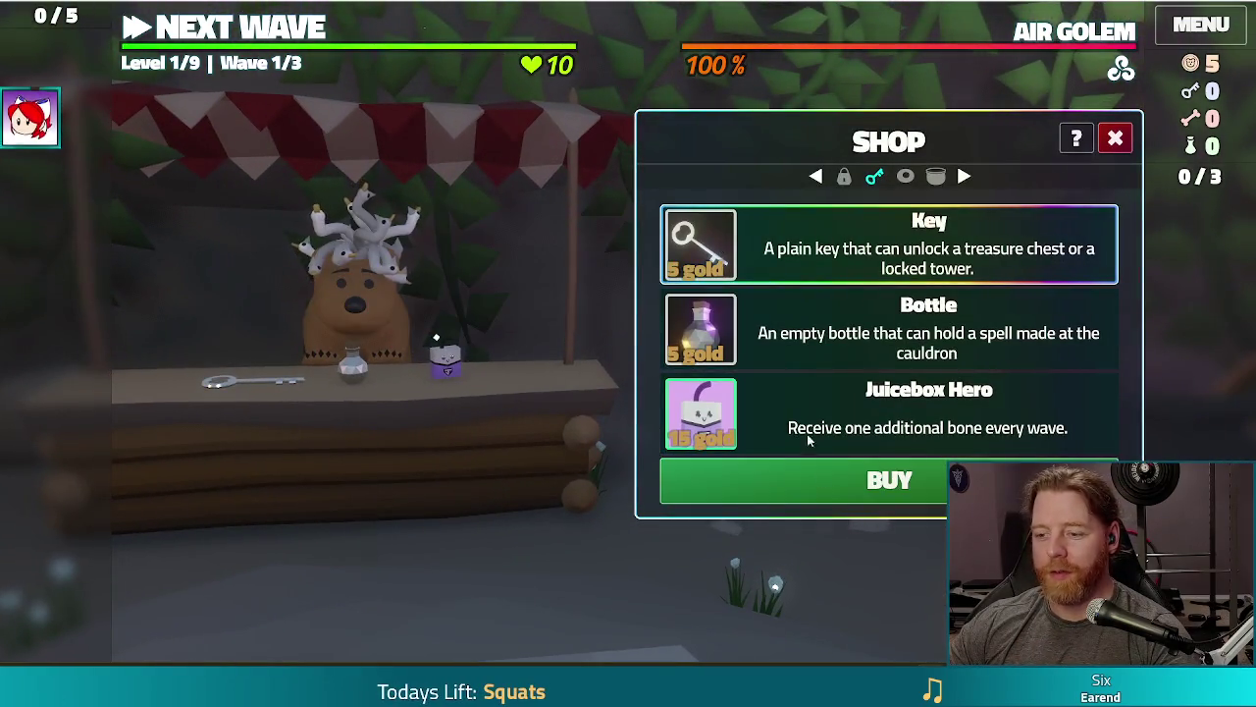
click(814, 469)
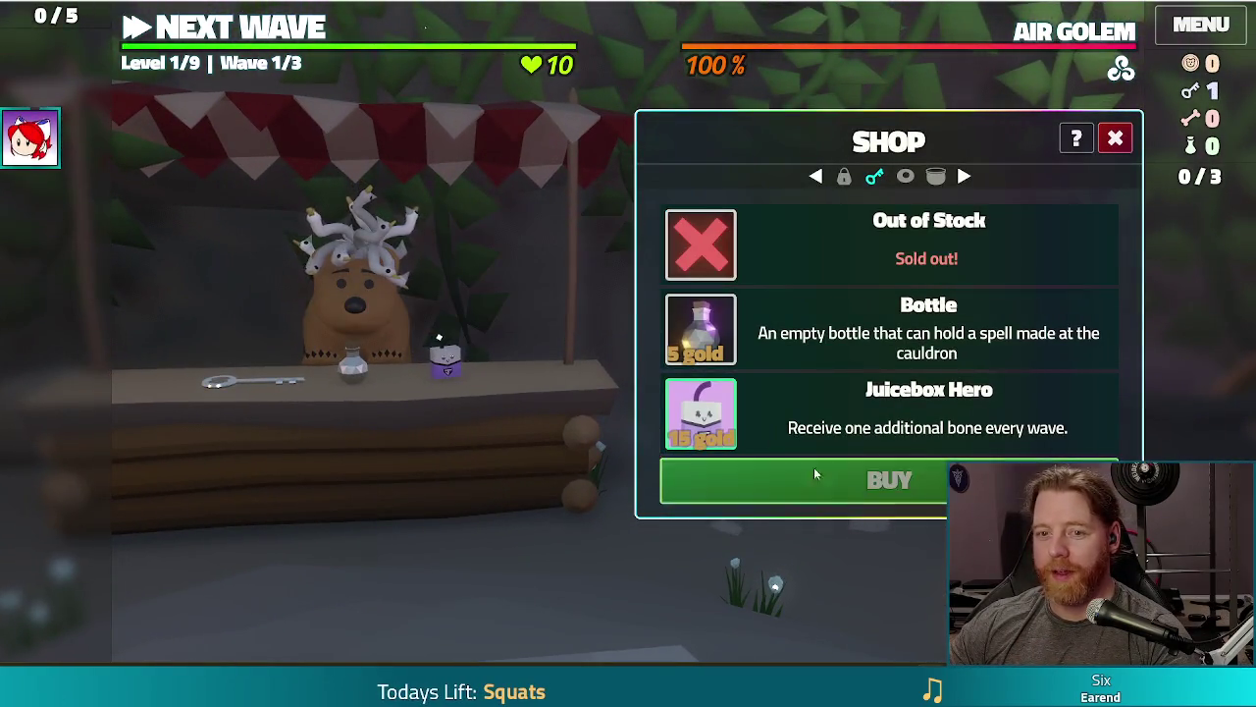
click(271, 30)
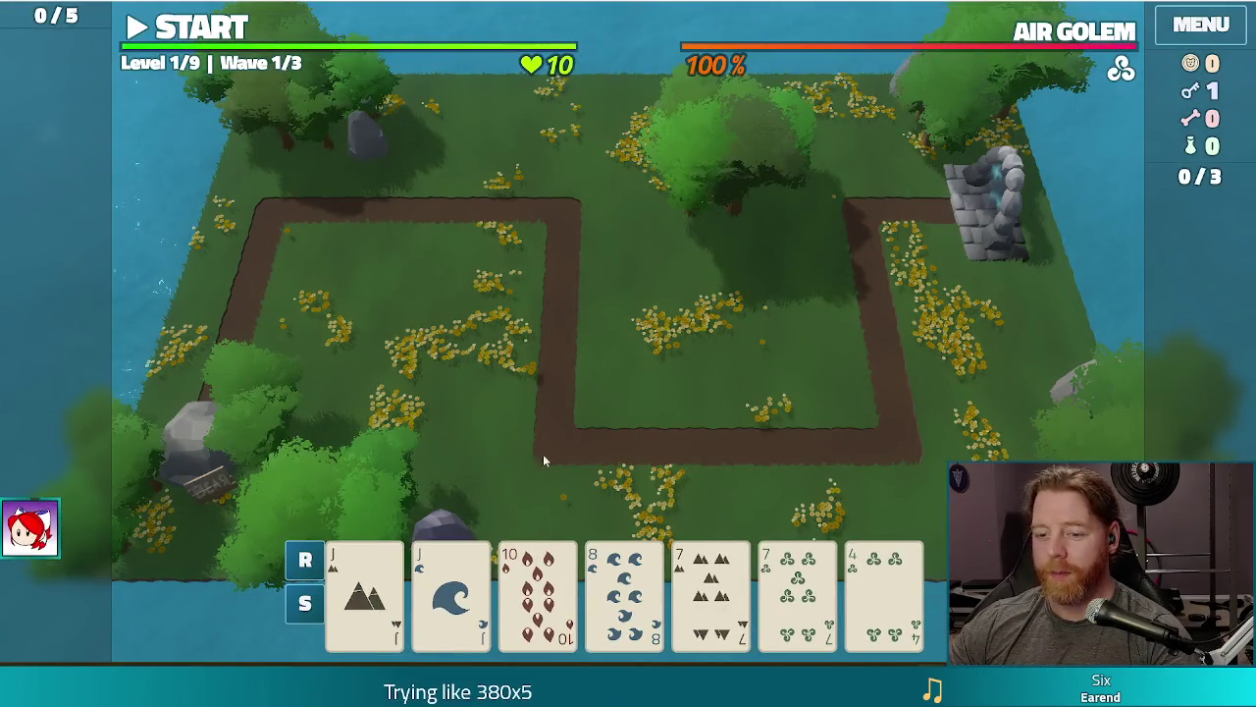
Step: Play Jacks and Sevens, unlock the Ice Tower with the key, and place it inside the right bend
click(364, 599)
click(450, 598)
click(710, 599)
click(797, 598)
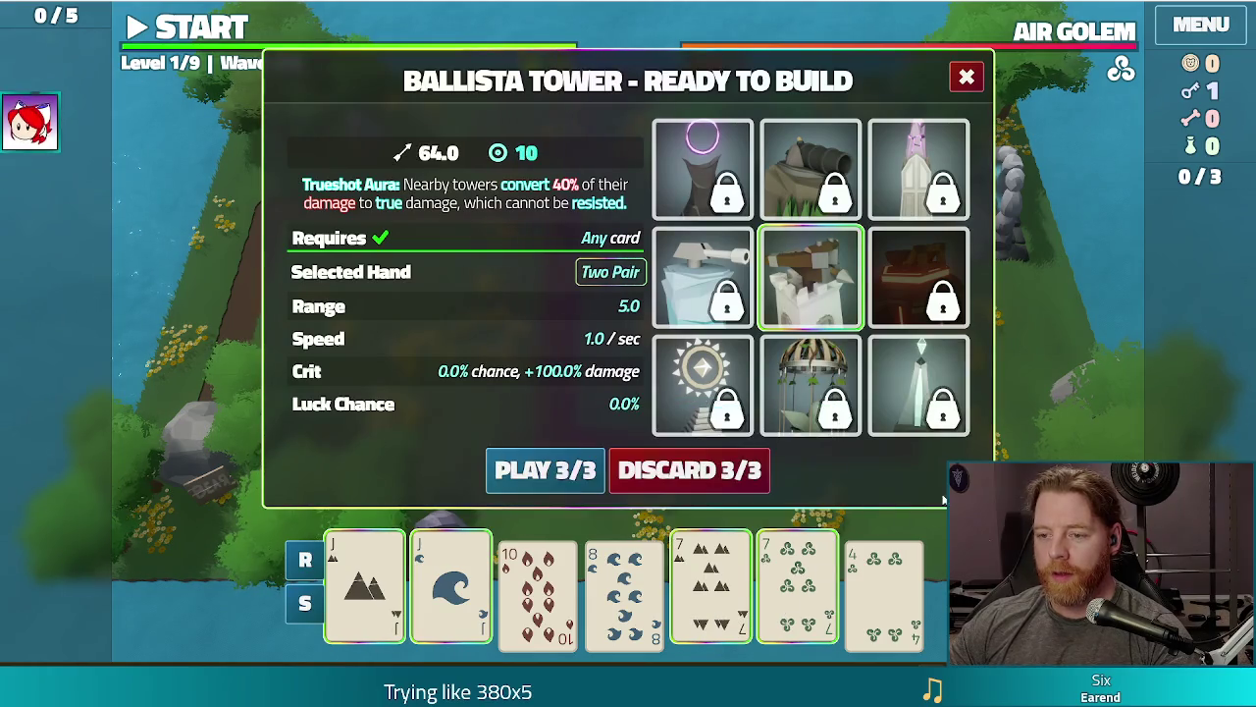
click(703, 280)
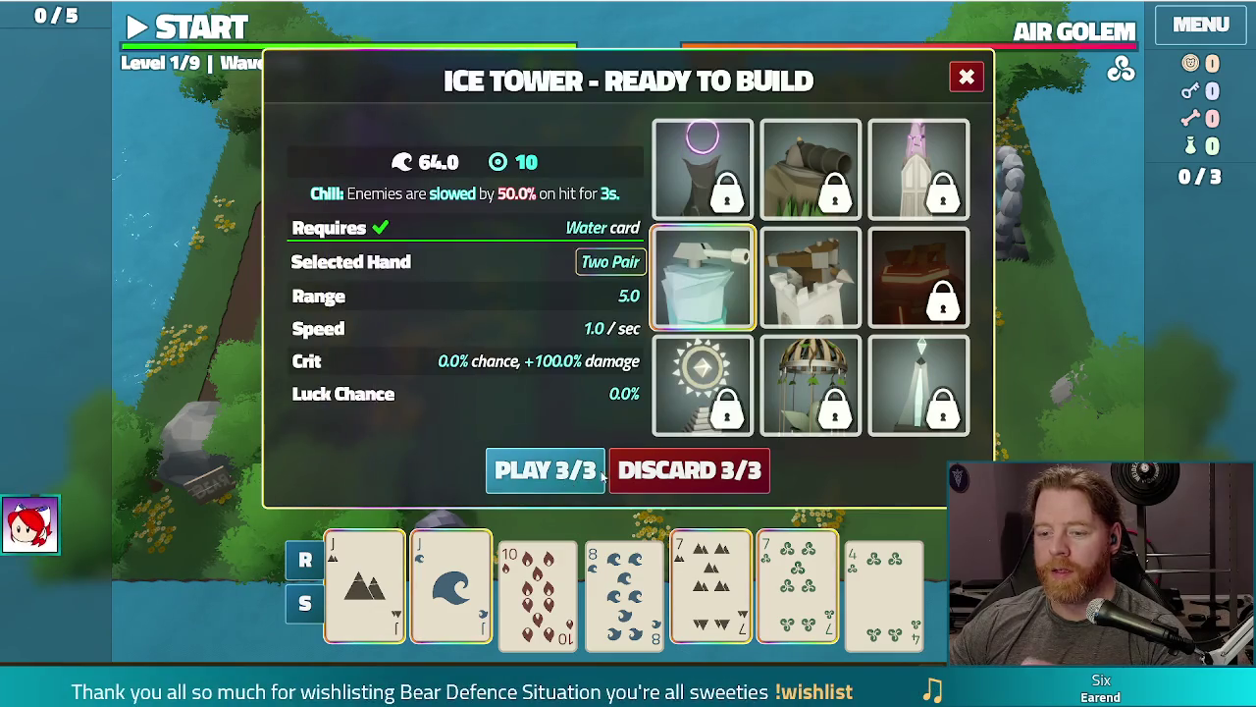
click(545, 470)
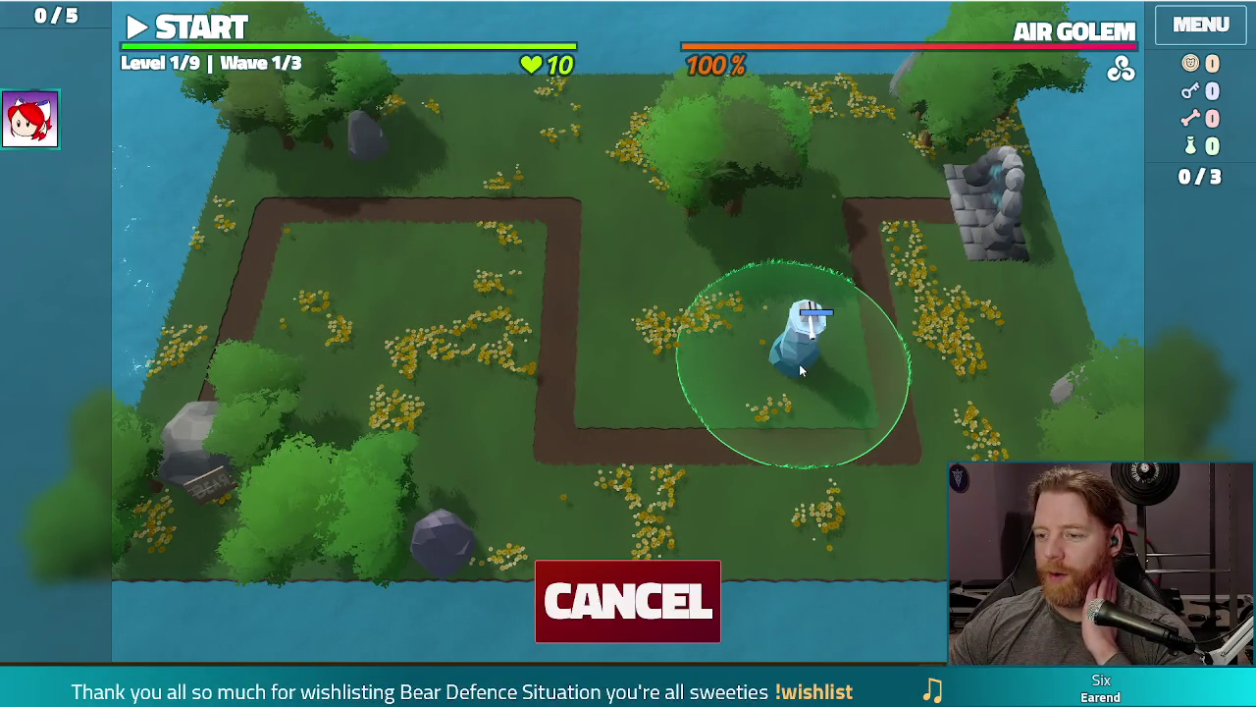
click(798, 363)
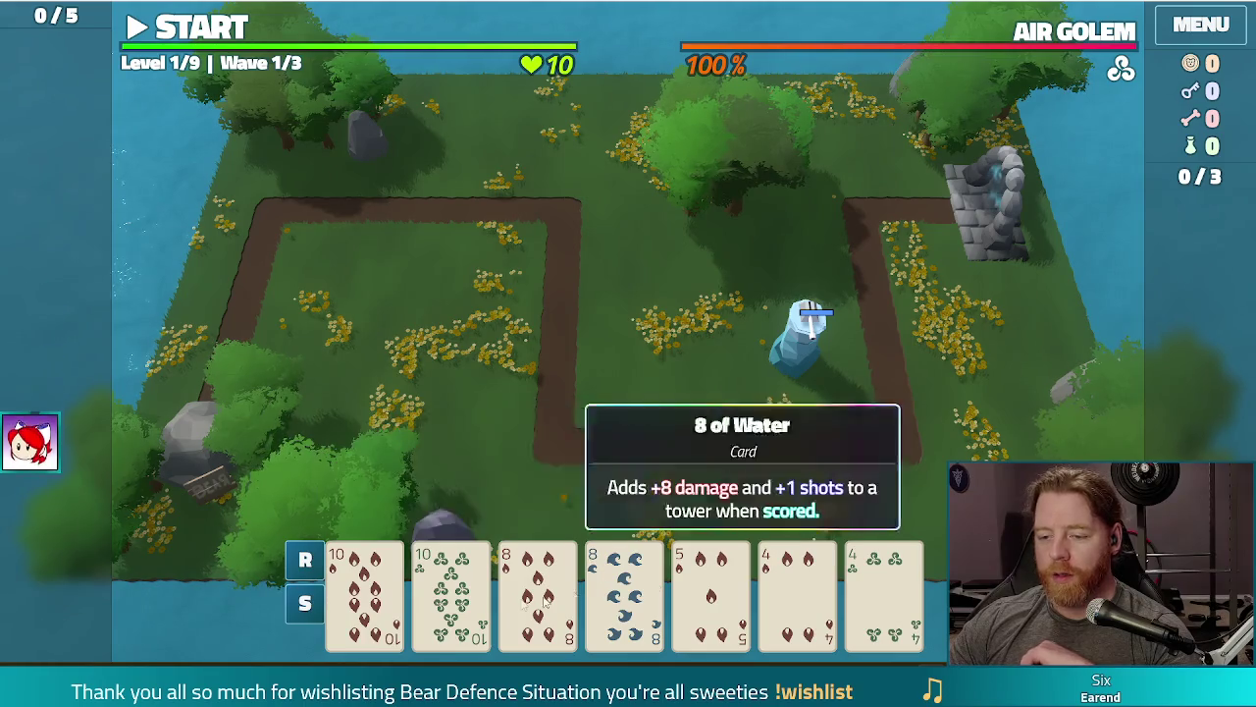
Step: Play two pair of 10s and 8s to place a second Ice Tower below the first
click(364, 589)
click(450, 589)
click(537, 589)
click(625, 589)
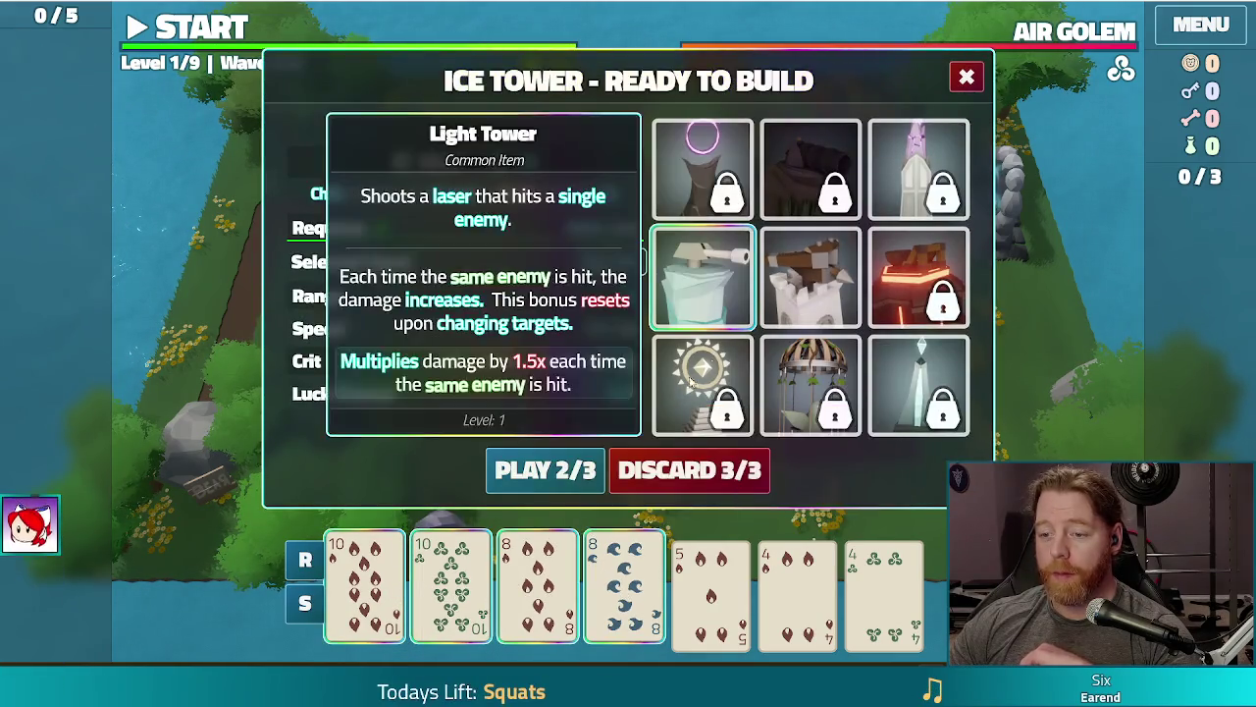
click(535, 469)
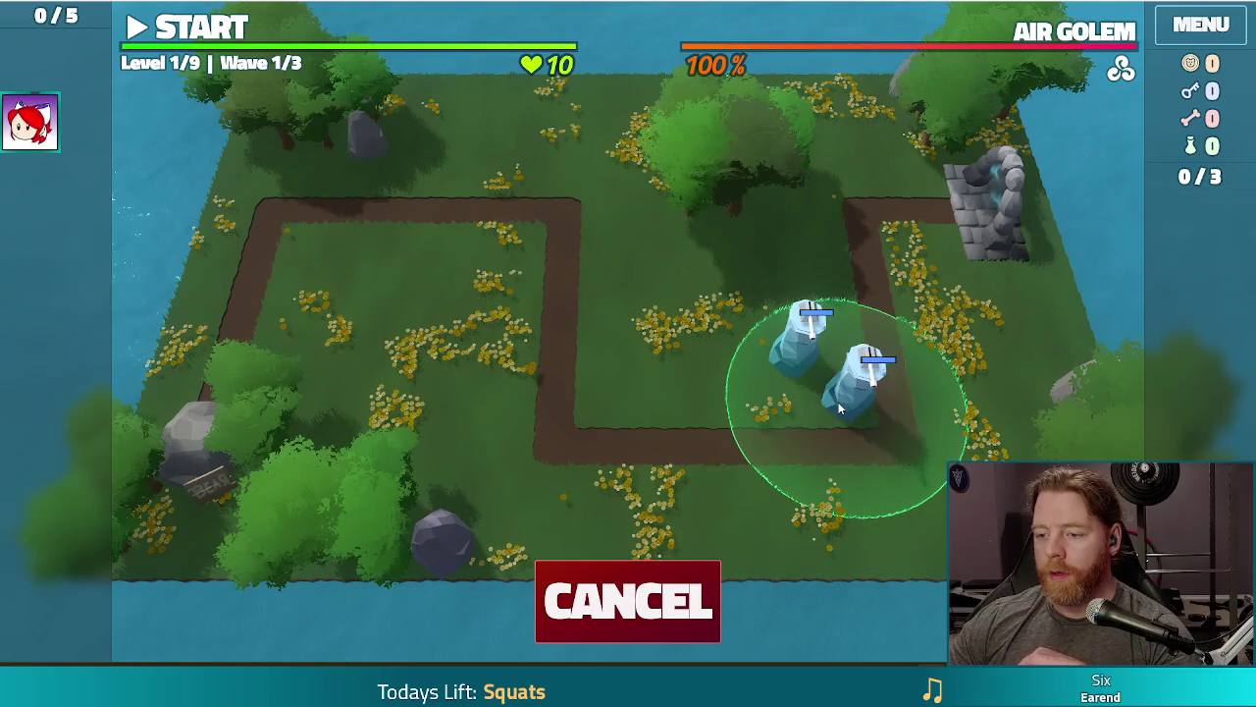
click(850, 412)
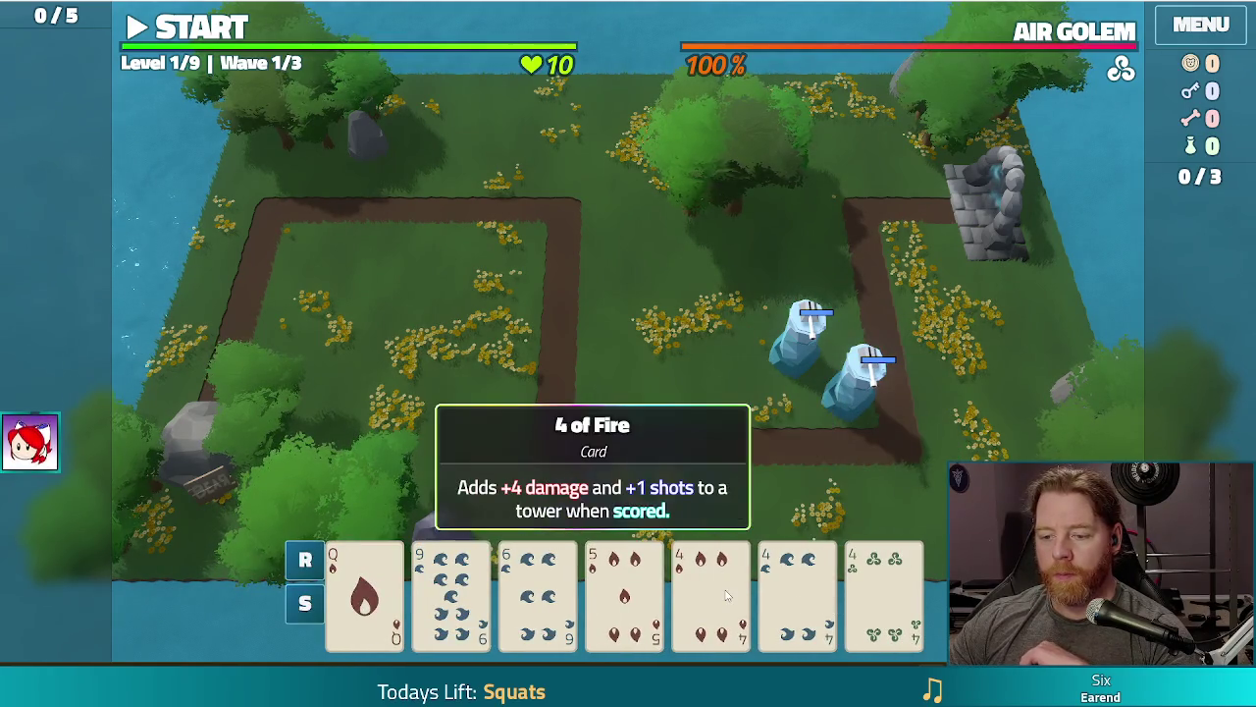
Step: Discard the 6 of Water, then the 7 of Fire and 2 of Wind
click(624, 589)
click(625, 589)
click(538, 589)
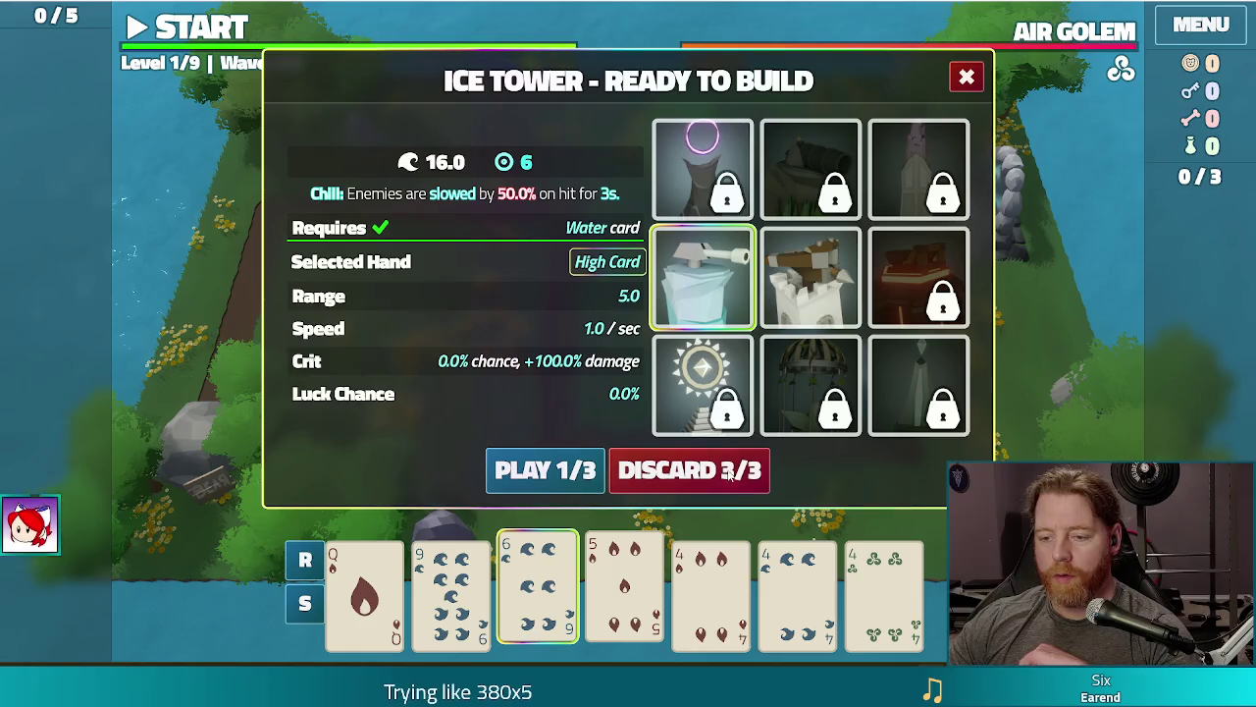
click(550, 470)
click(883, 584)
click(564, 572)
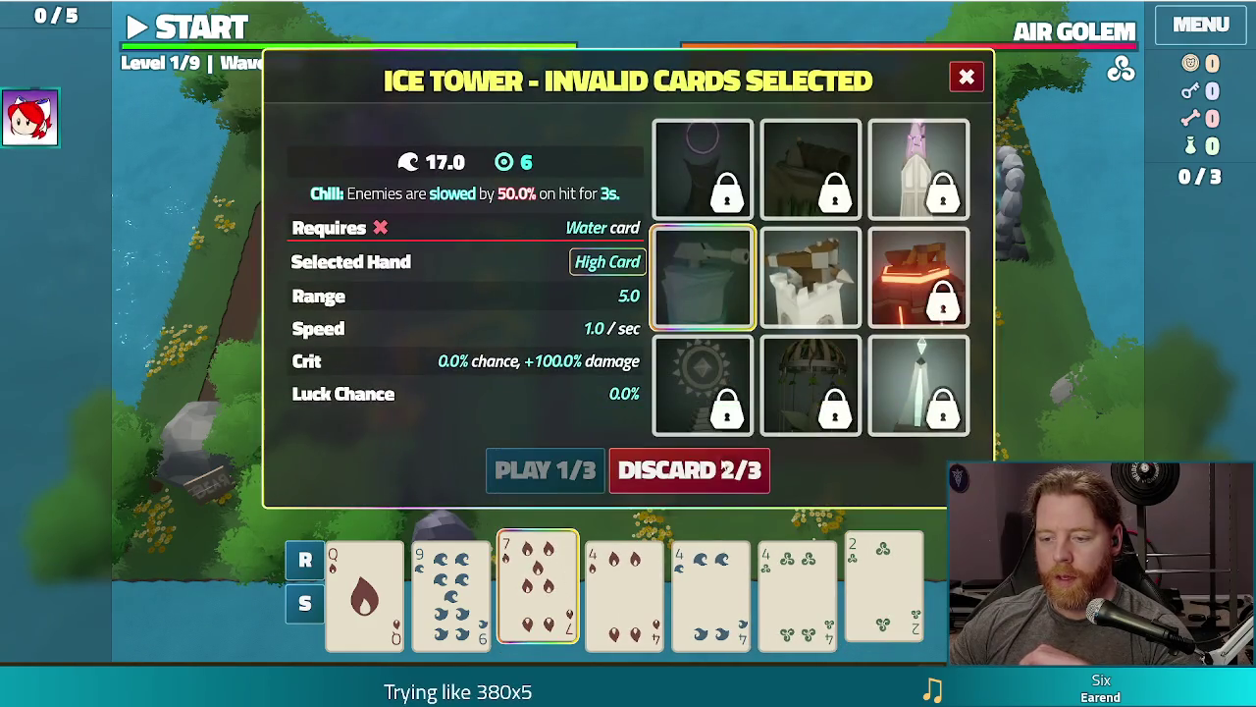
click(708, 472)
Step: Play a full house of 9s and 4s to place a third Ice Tower inside the middle loop
click(567, 587)
click(624, 589)
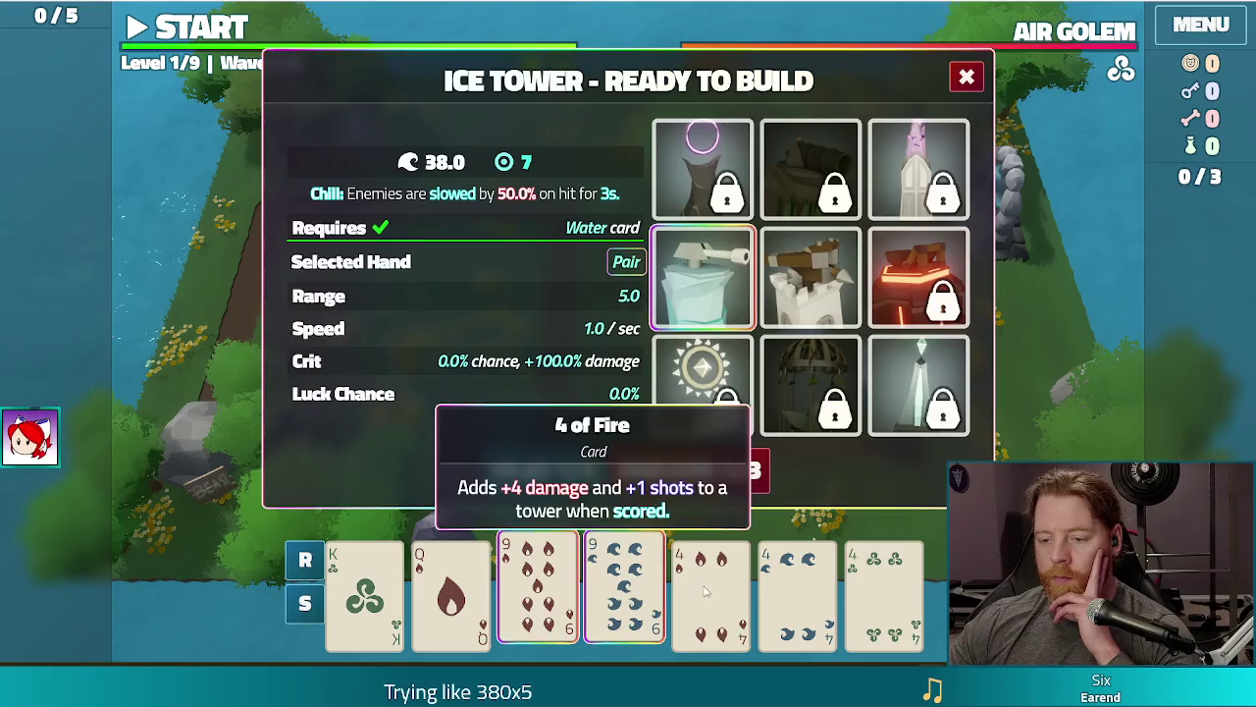
click(711, 589)
click(797, 589)
click(883, 589)
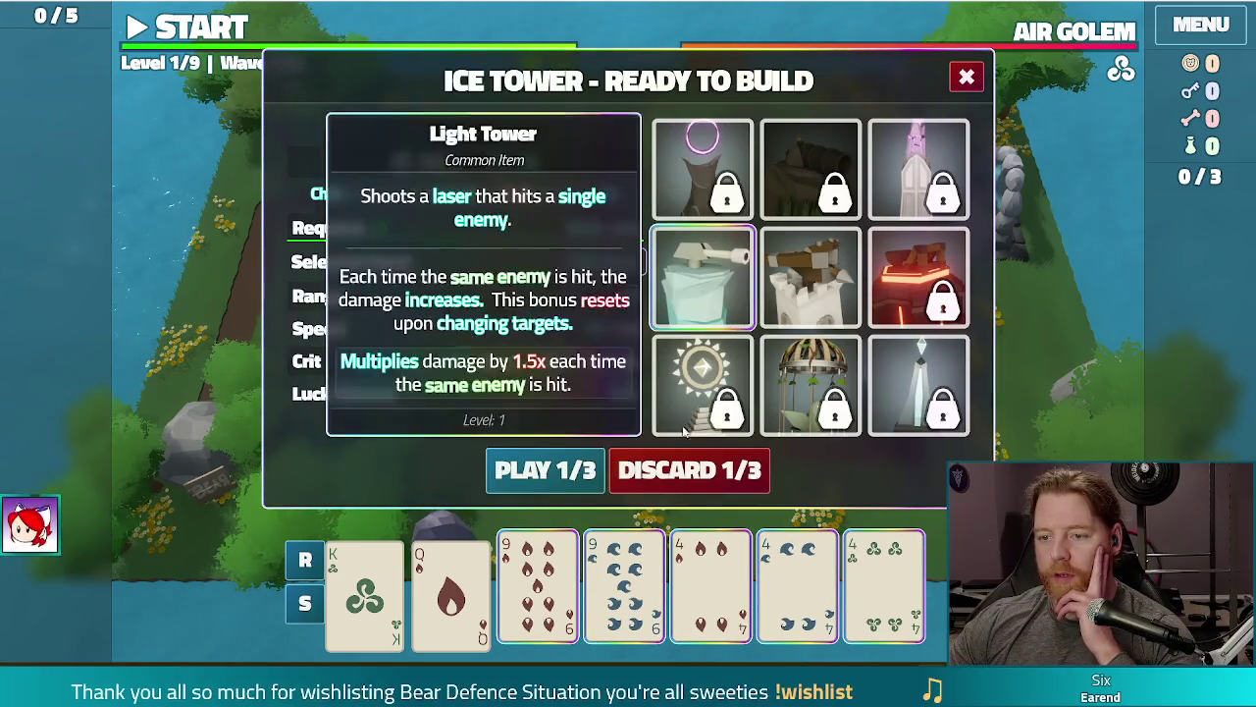
click(544, 470)
click(622, 387)
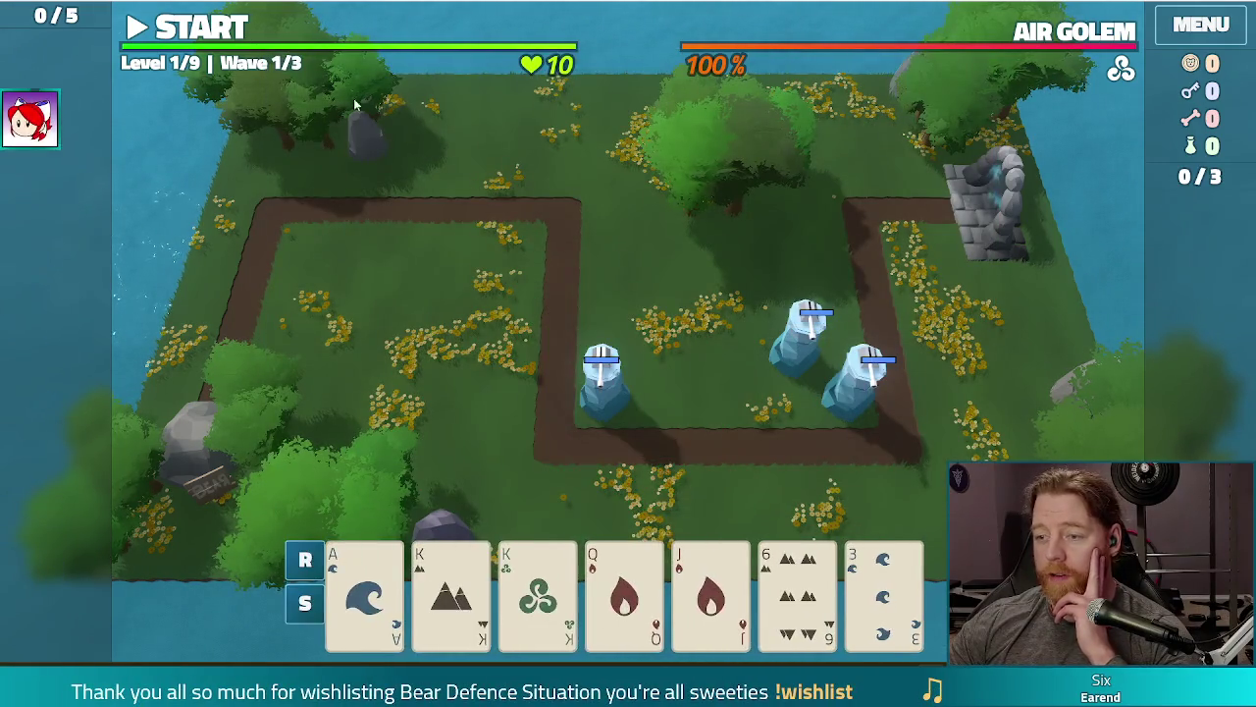
Step: Start wave 1, dismiss the Wave Complete summary, and pair the King of Earth with the King of Wind
click(205, 12)
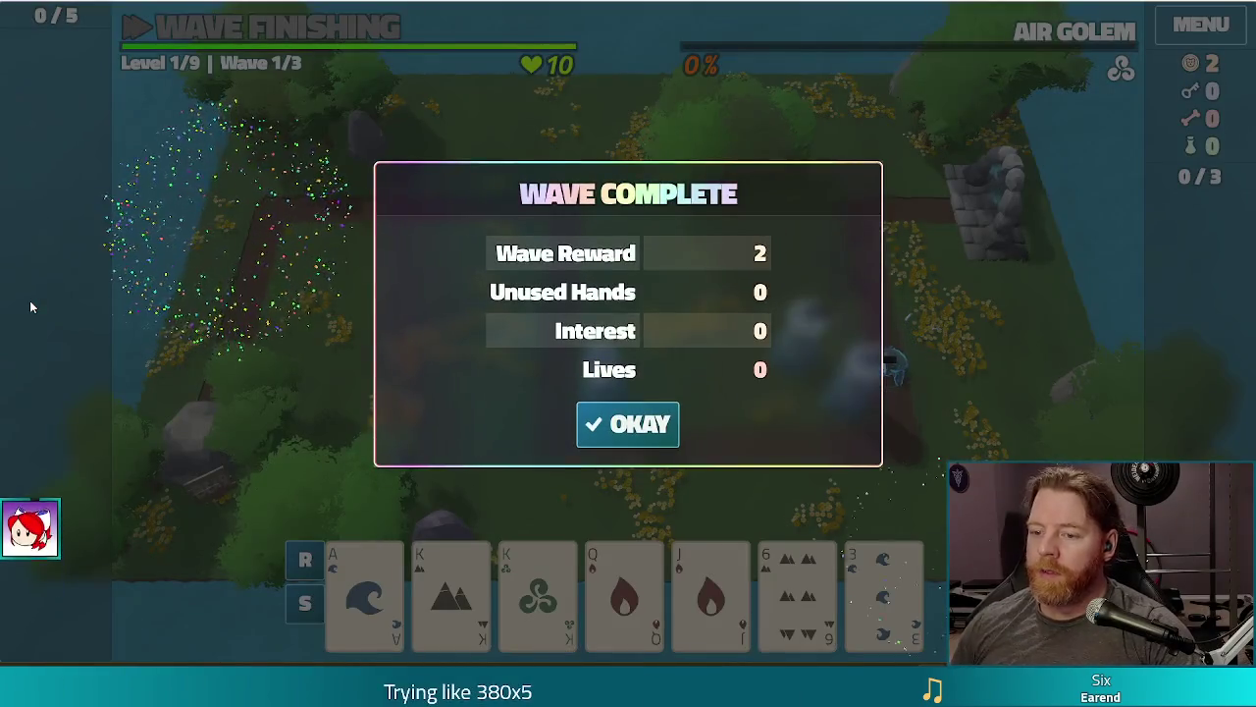
click(608, 441)
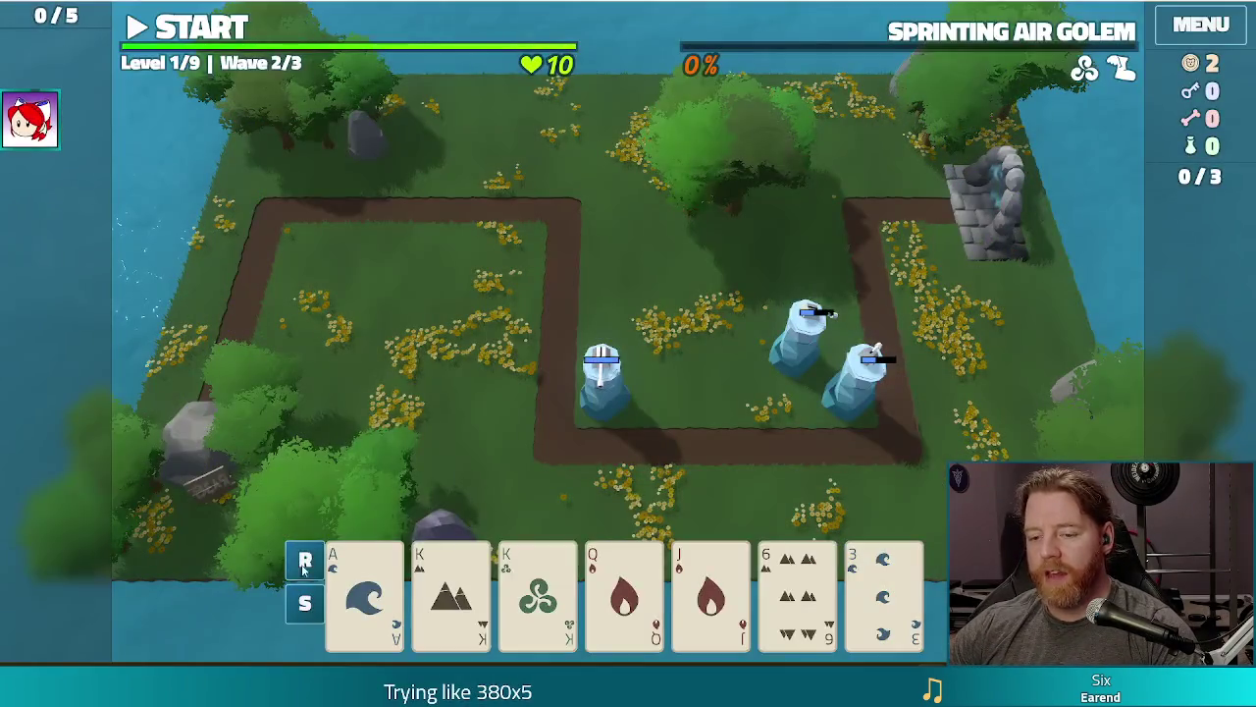
click(461, 594)
click(514, 598)
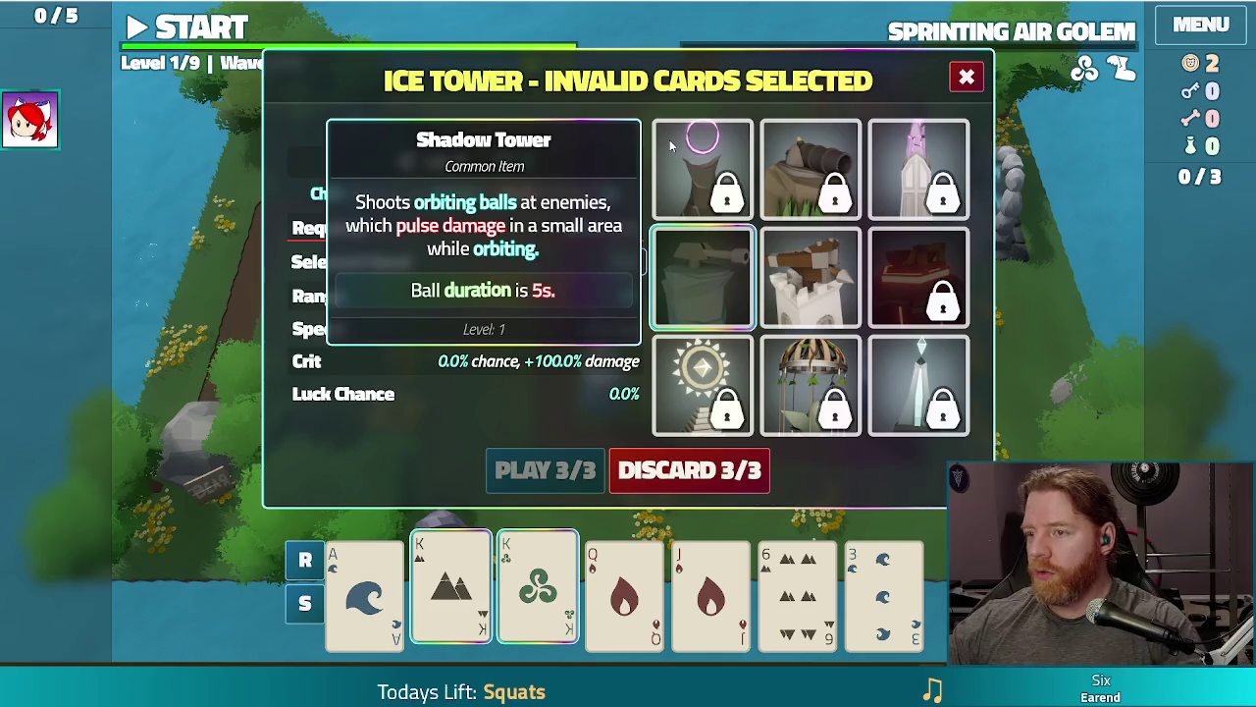
Step: Close the Ice Tower panel without building, then lower the audio volume
click(966, 80)
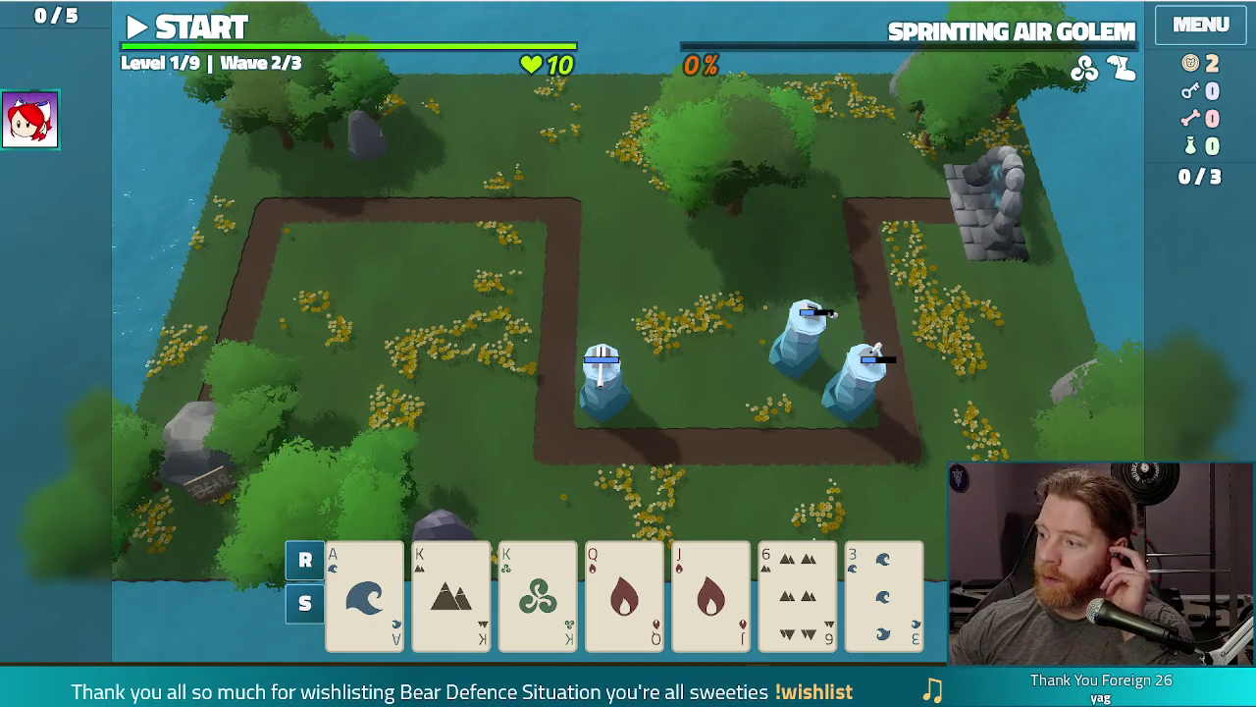
key(Down)
key(Down)
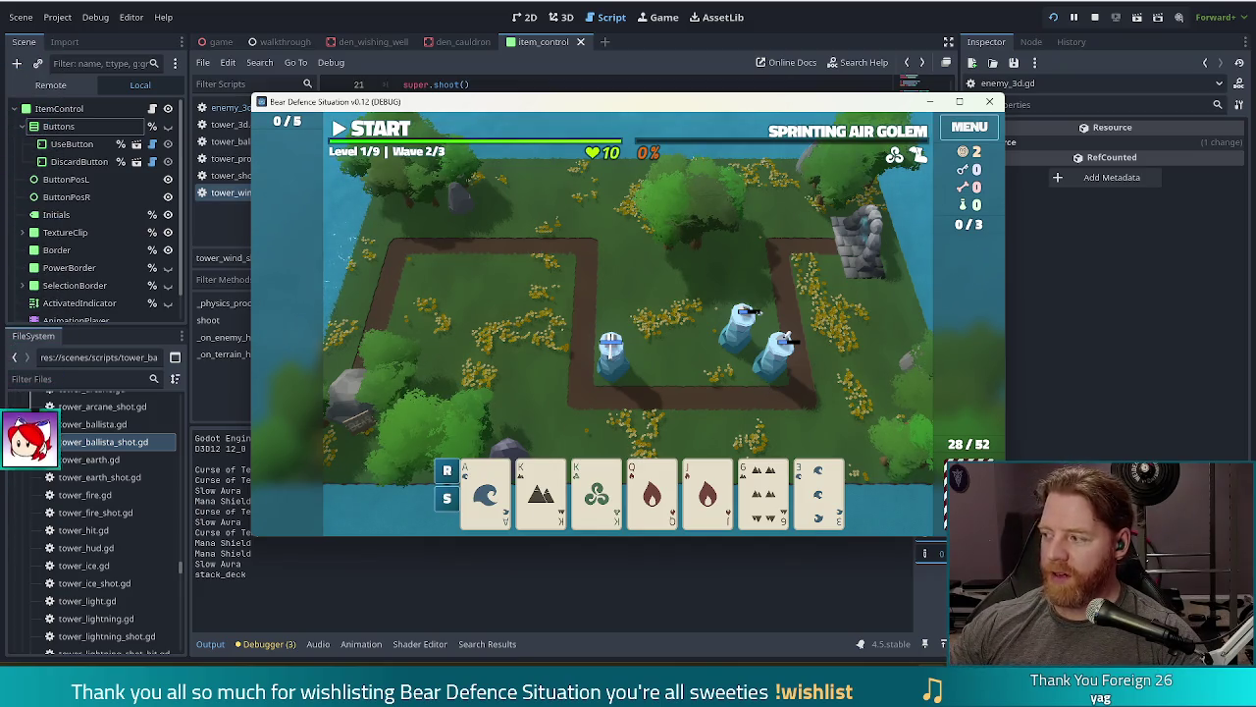
Step: Lower the system volume, then close the Bear Defence Situation (DEBUG) window to end the playtest
key(XF86AudioLowerVolume)
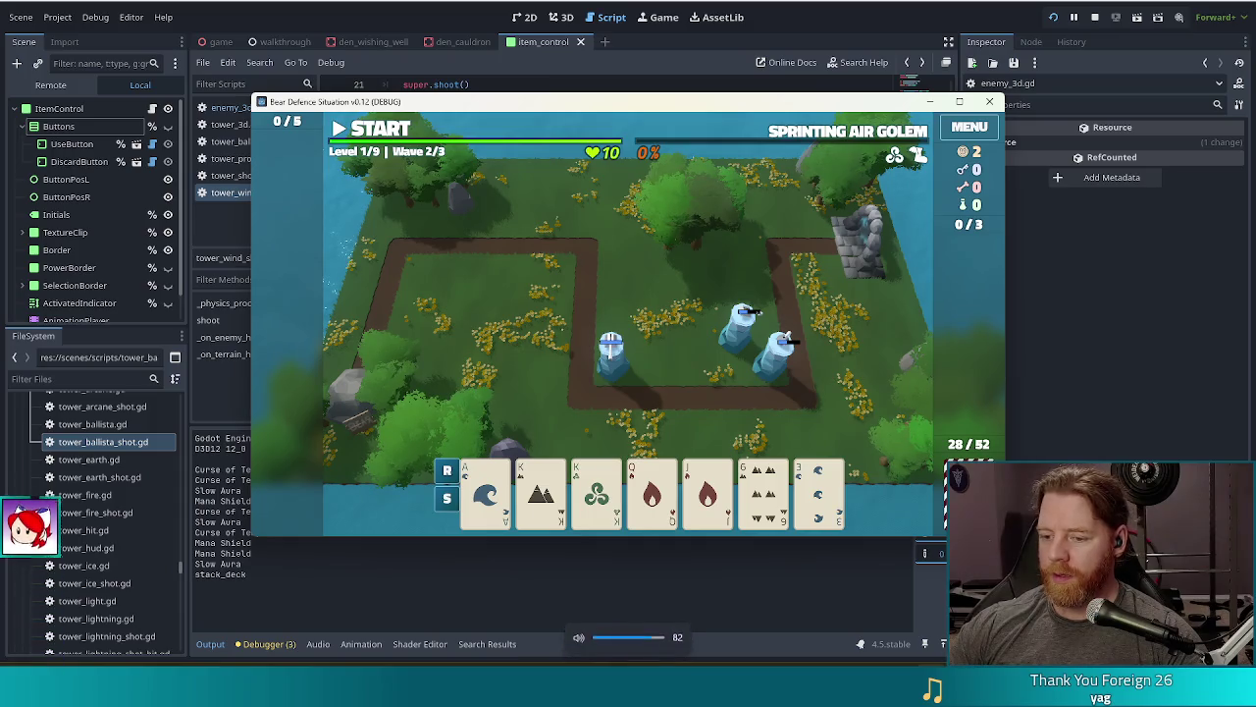
key(XF86AudioLowerVolume)
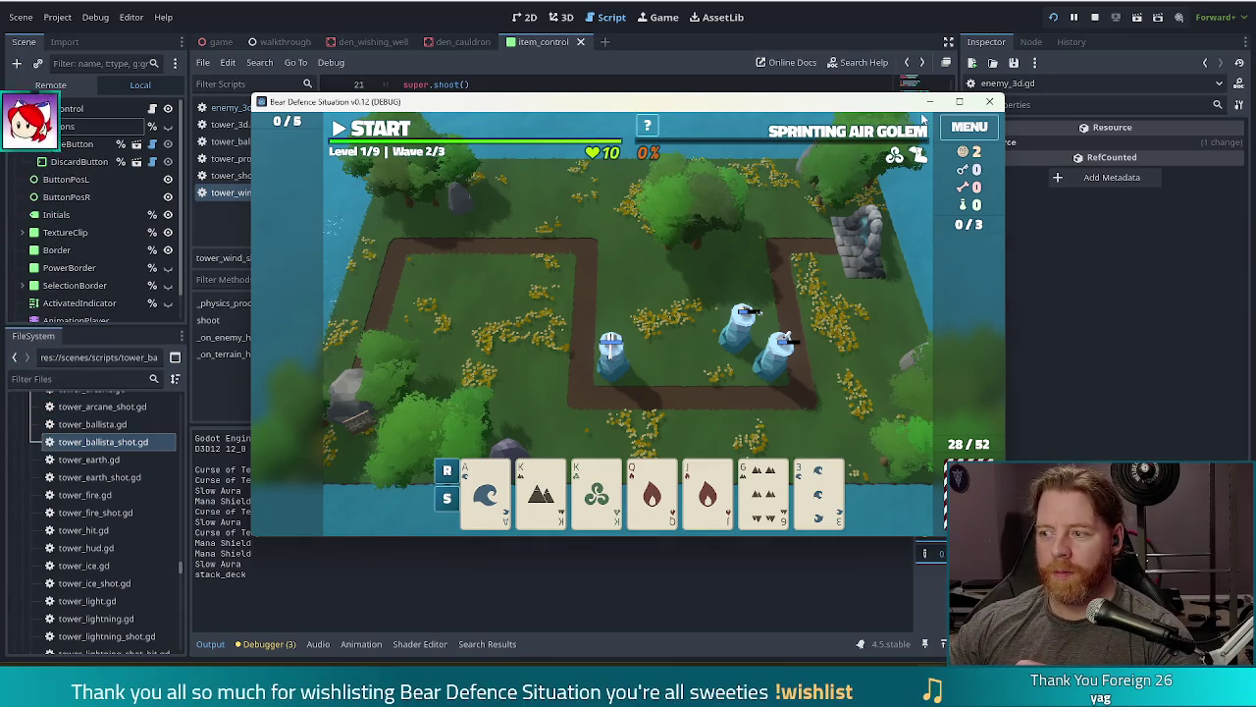
mouse_move(922, 118)
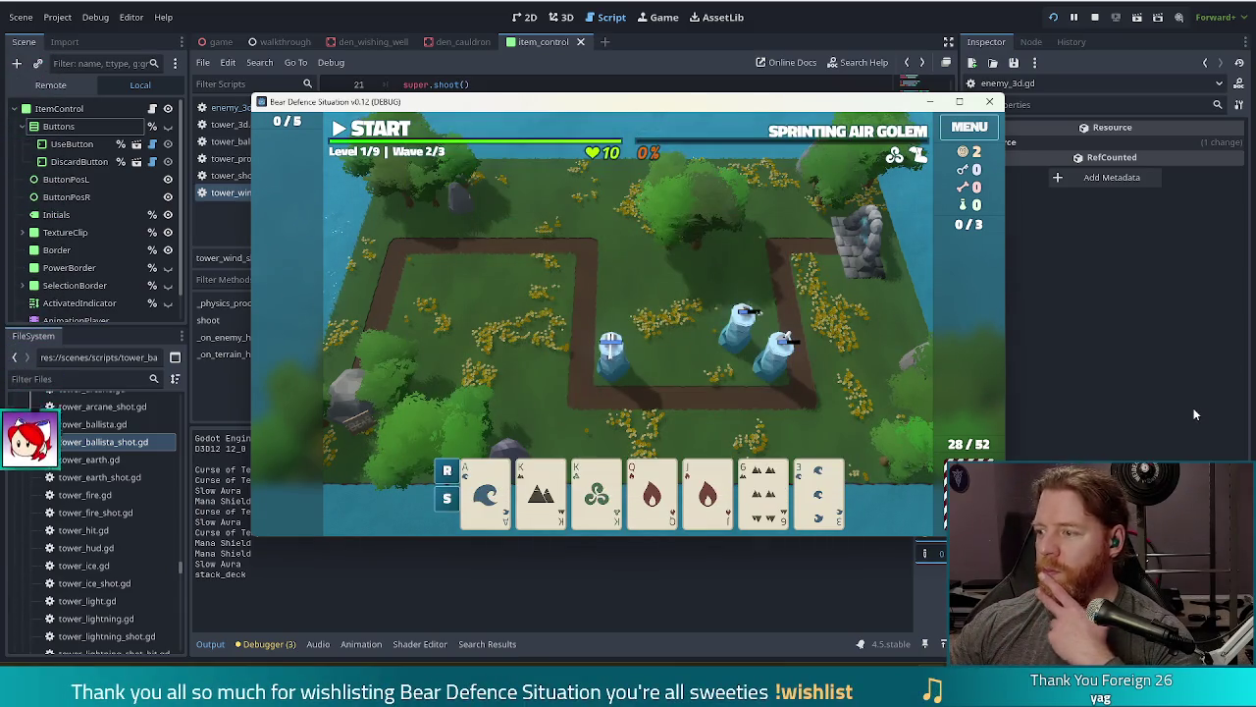
click(990, 103)
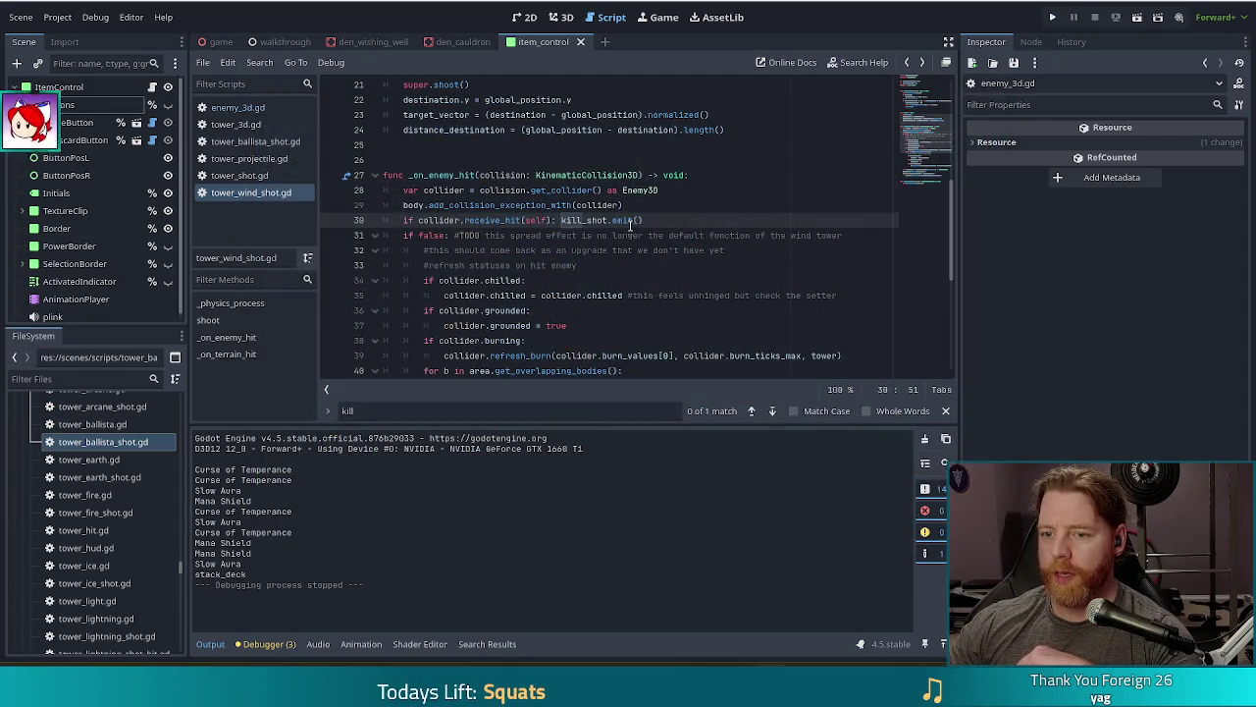
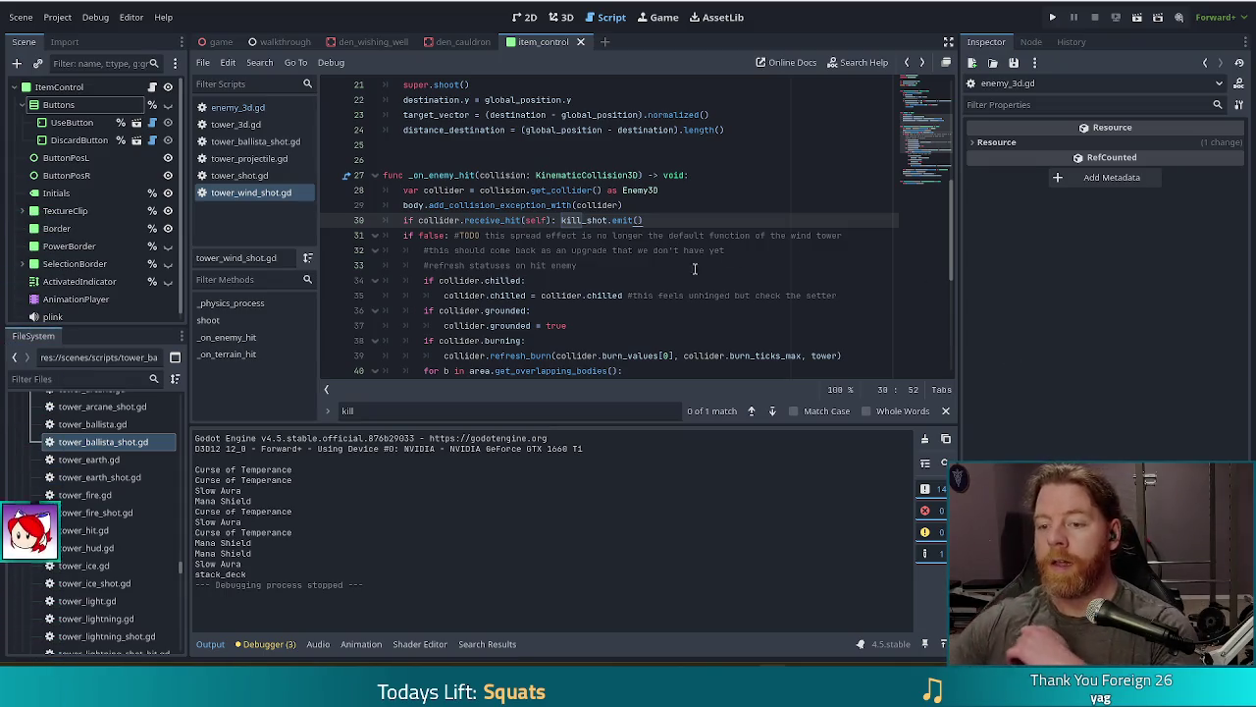
Step: Pass collider as the kill_shot emit argument on line 30 of tower_wind_shot.gd
key(Left)
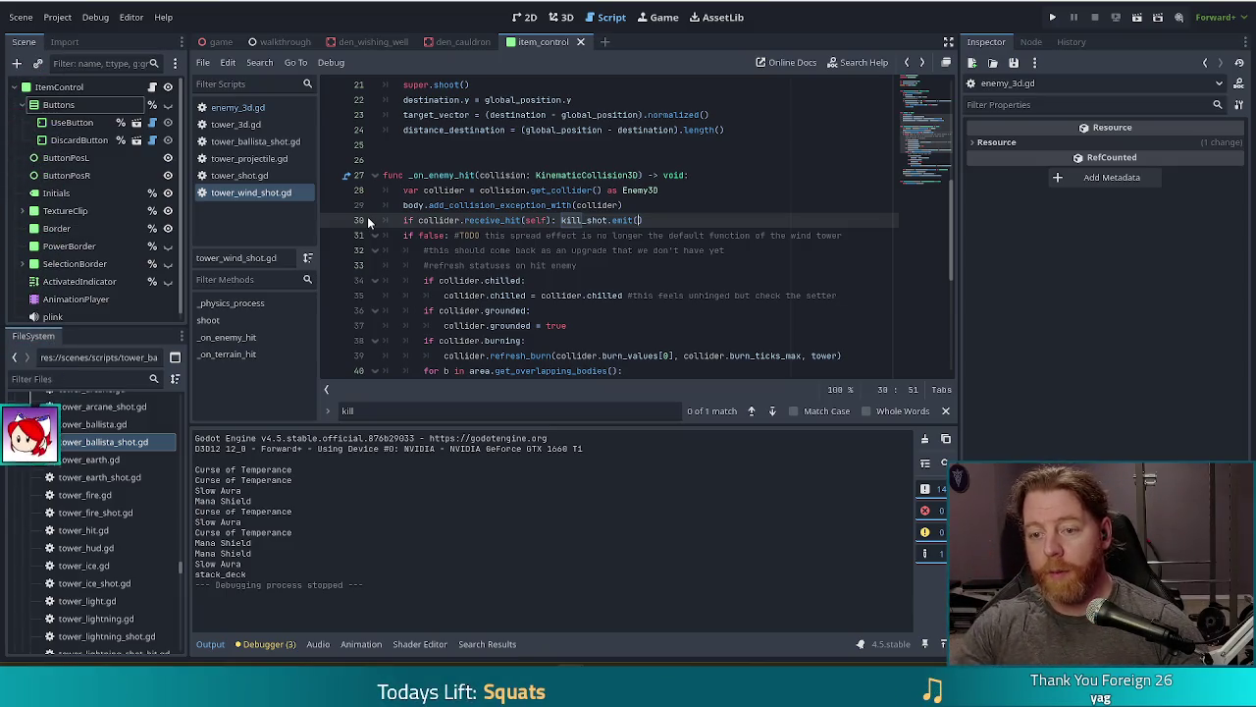
text(collider)
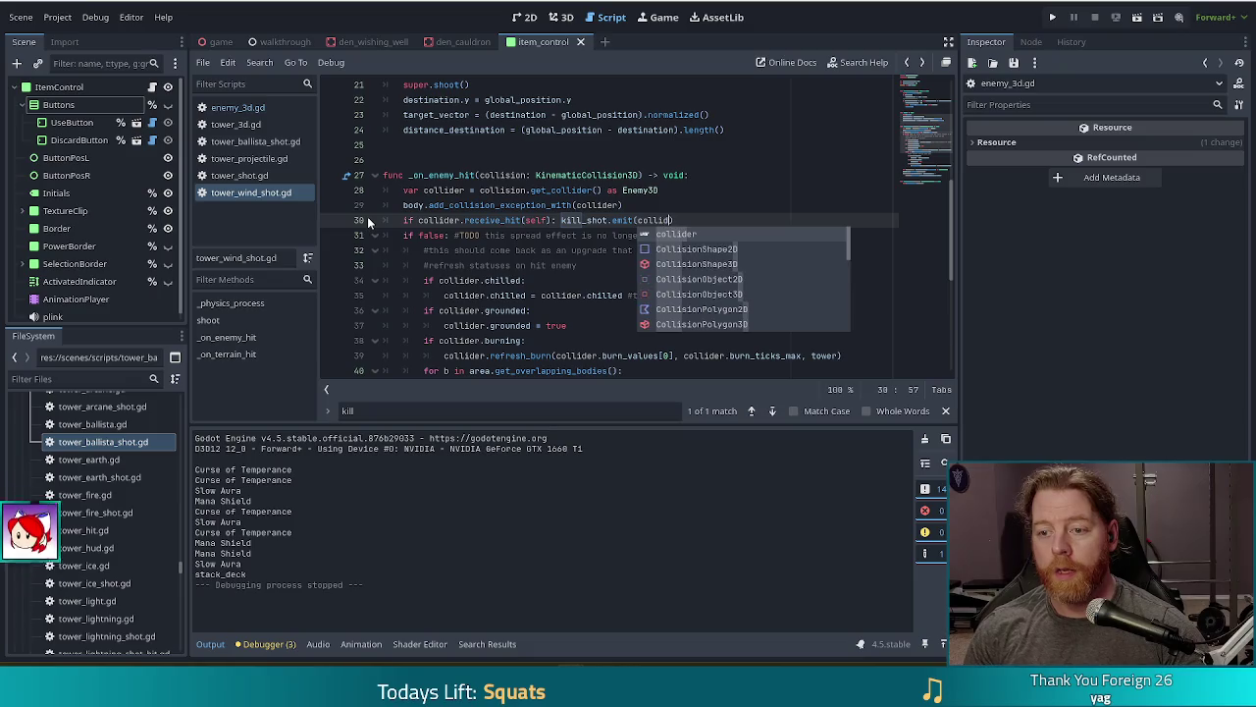
key(ctrl+s)
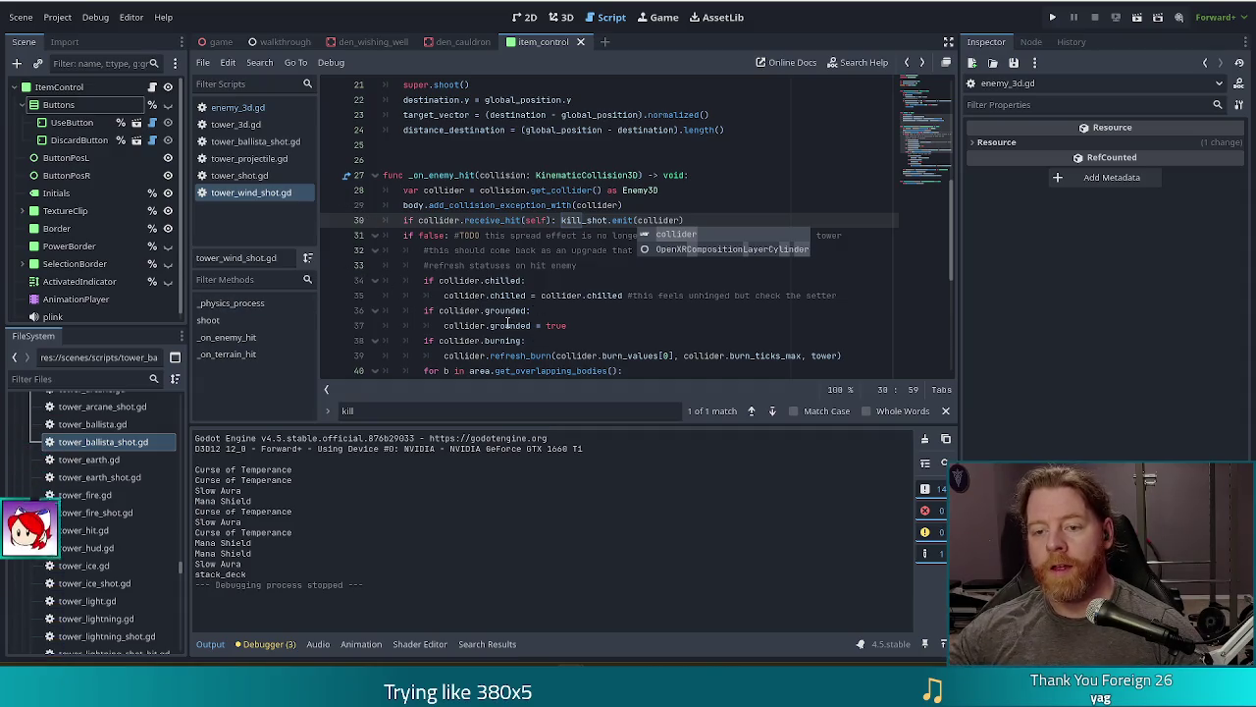
click(660, 263)
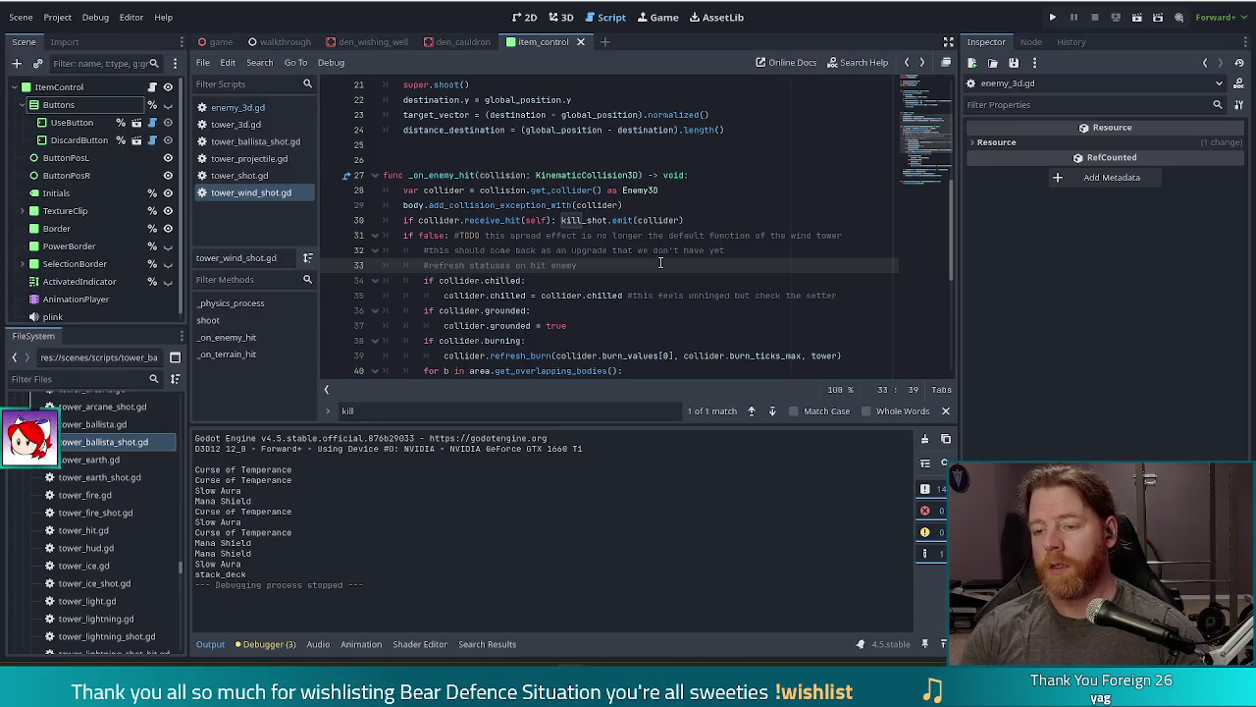
key(ctrl+shift+f)
Step: Search the project for kill_shot.connect and jump to the _on_kill_shot definition in tower_3d.gd
text(kill)
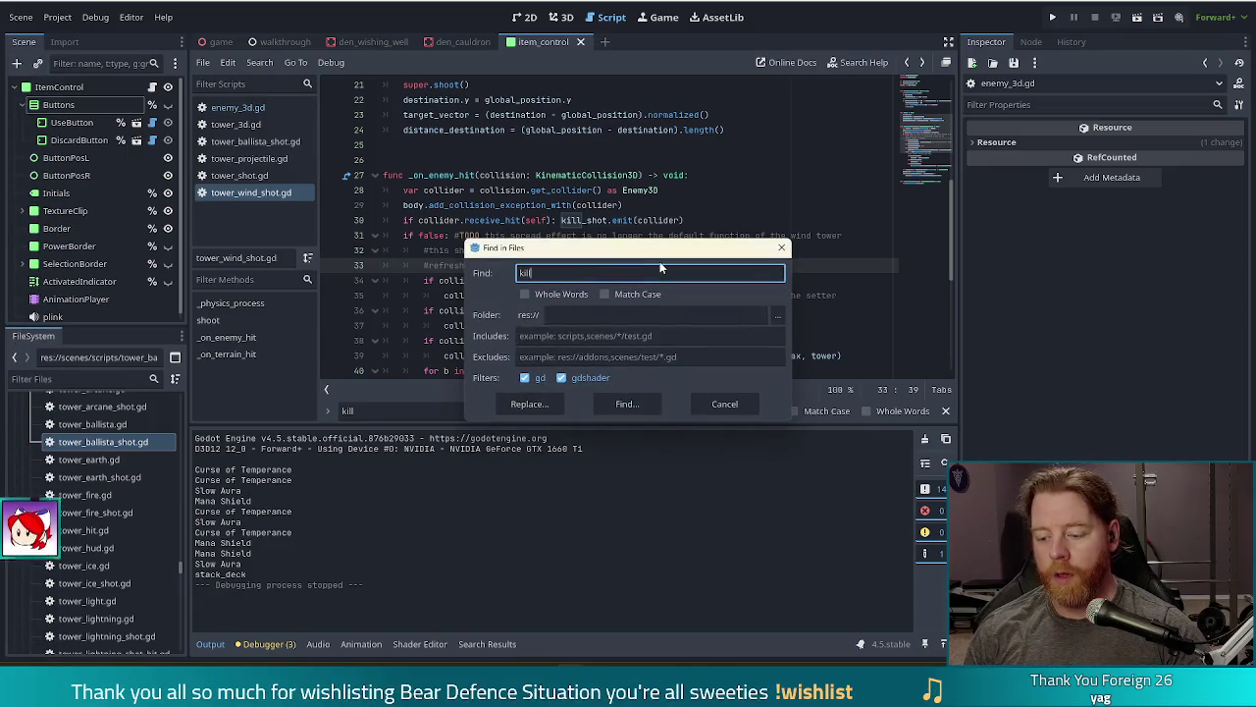
text(_shot.conn)
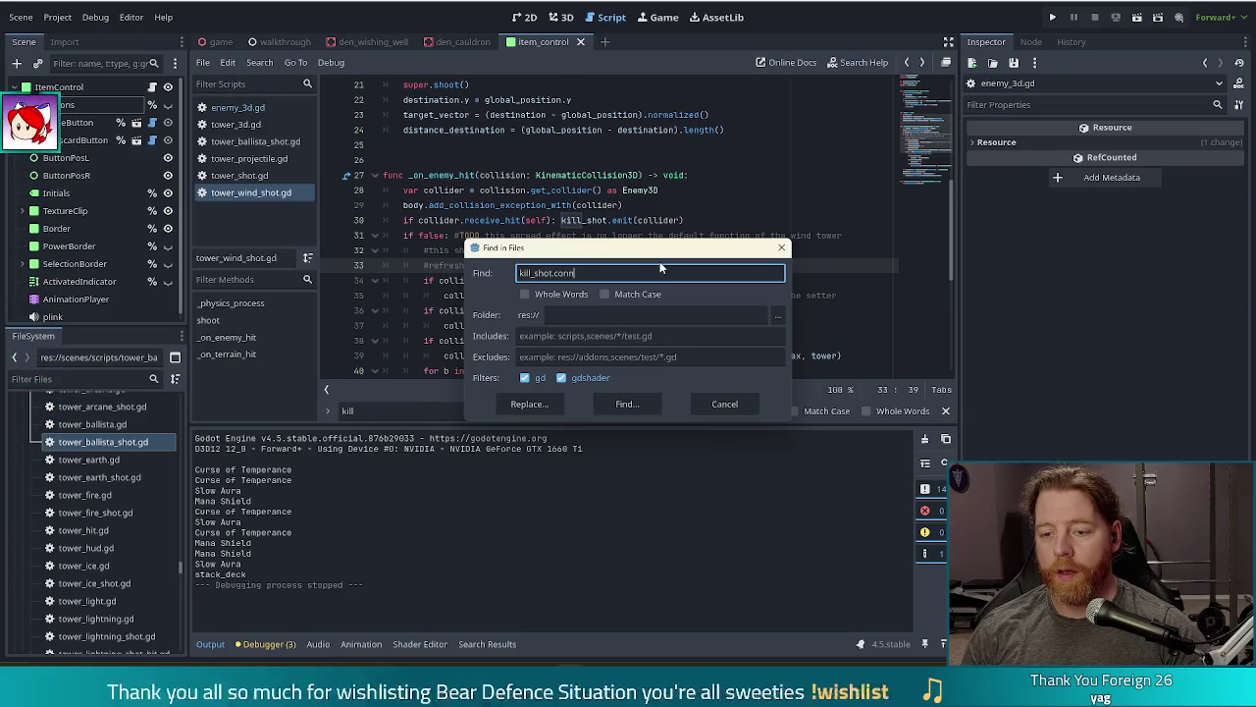
text(ect)
key(Return)
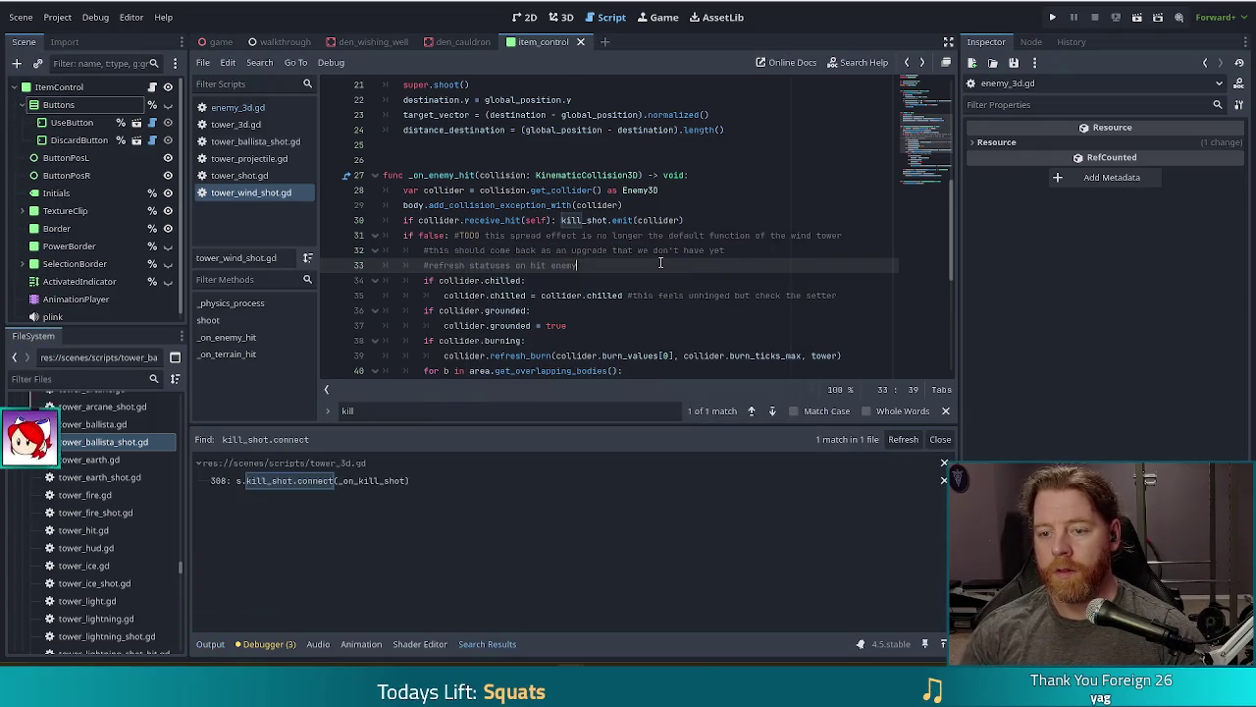
click(324, 480)
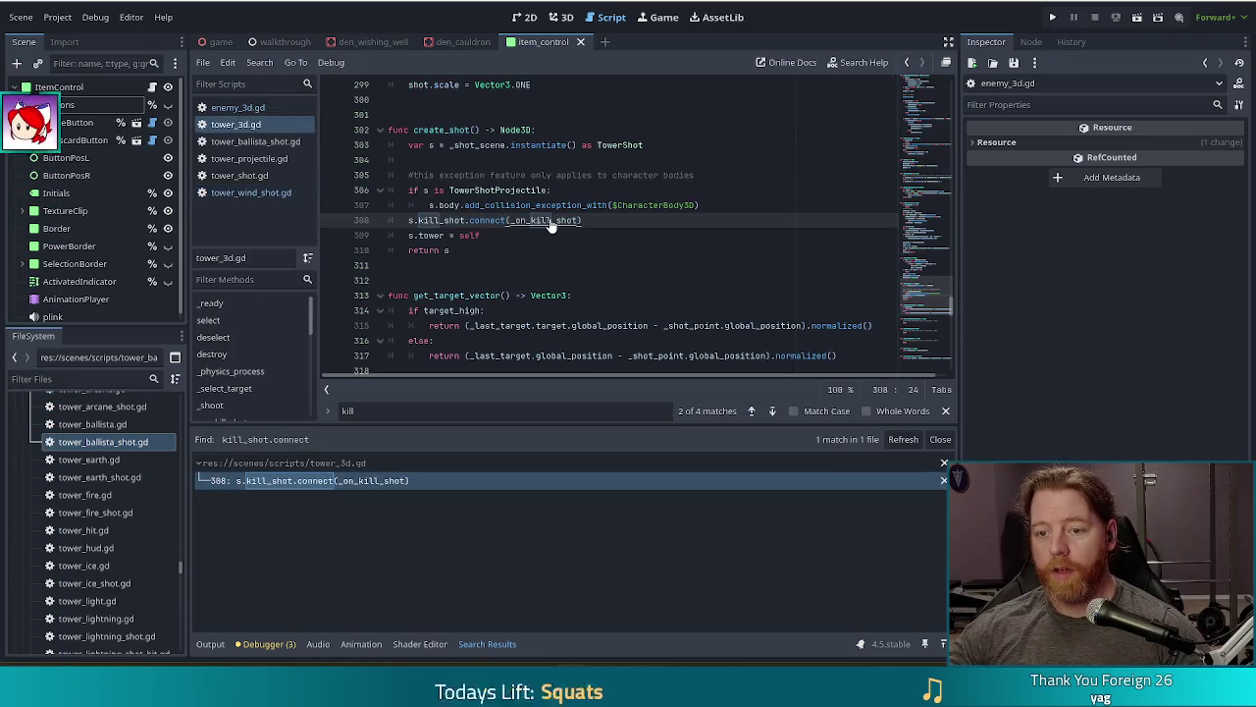
ctrl+click(553, 220)
Step: Start adding an enemy parameter inside _on_kill_shot's parentheses
click(486, 221)
text(enemy)
key(BackSpace)
key(BackSpace)
key(BackSpace)
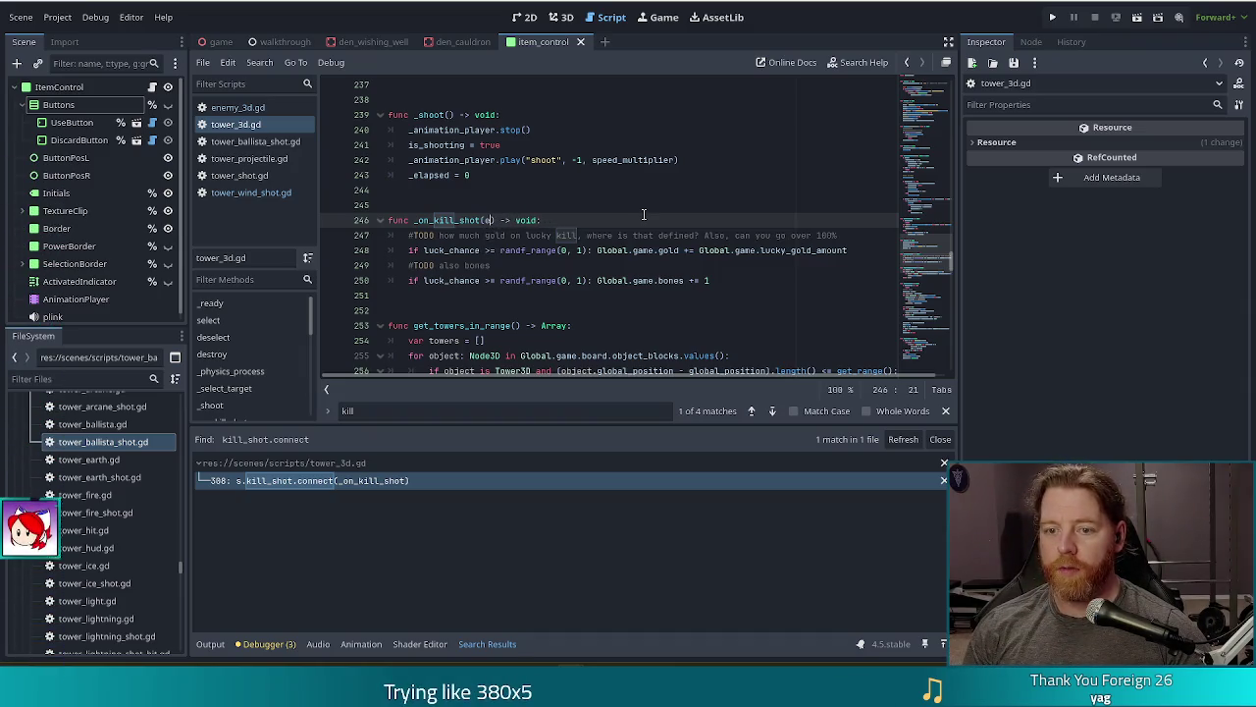
Step: Type the parameter as e: Enemy3D and move the gold and bones reward statements onto separate lines
text(: Enemy3)
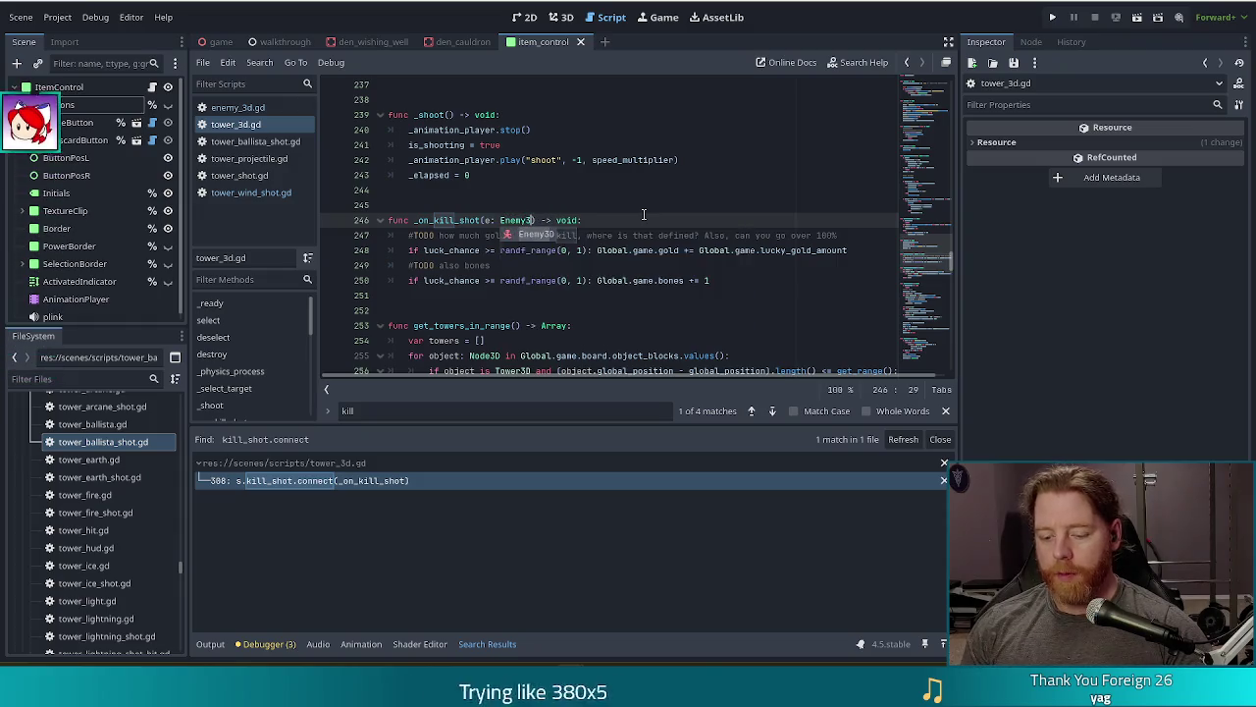
text(D)
key(ctrl+s)
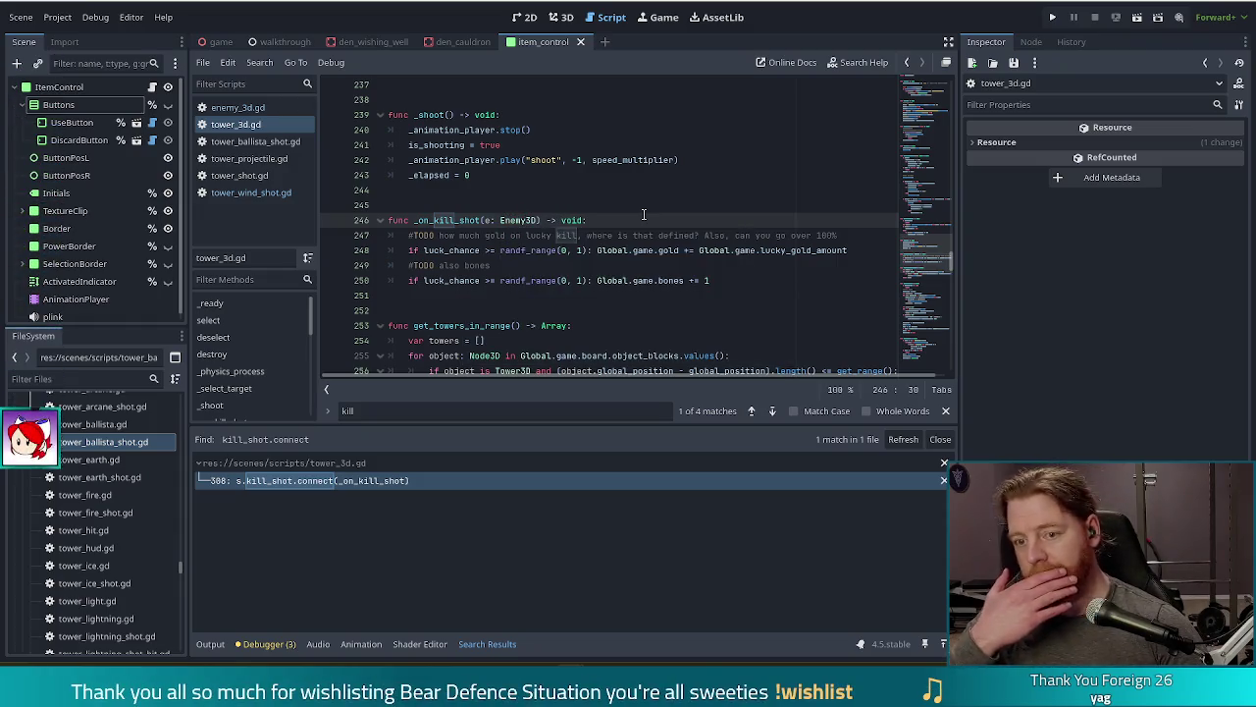
click(587, 265)
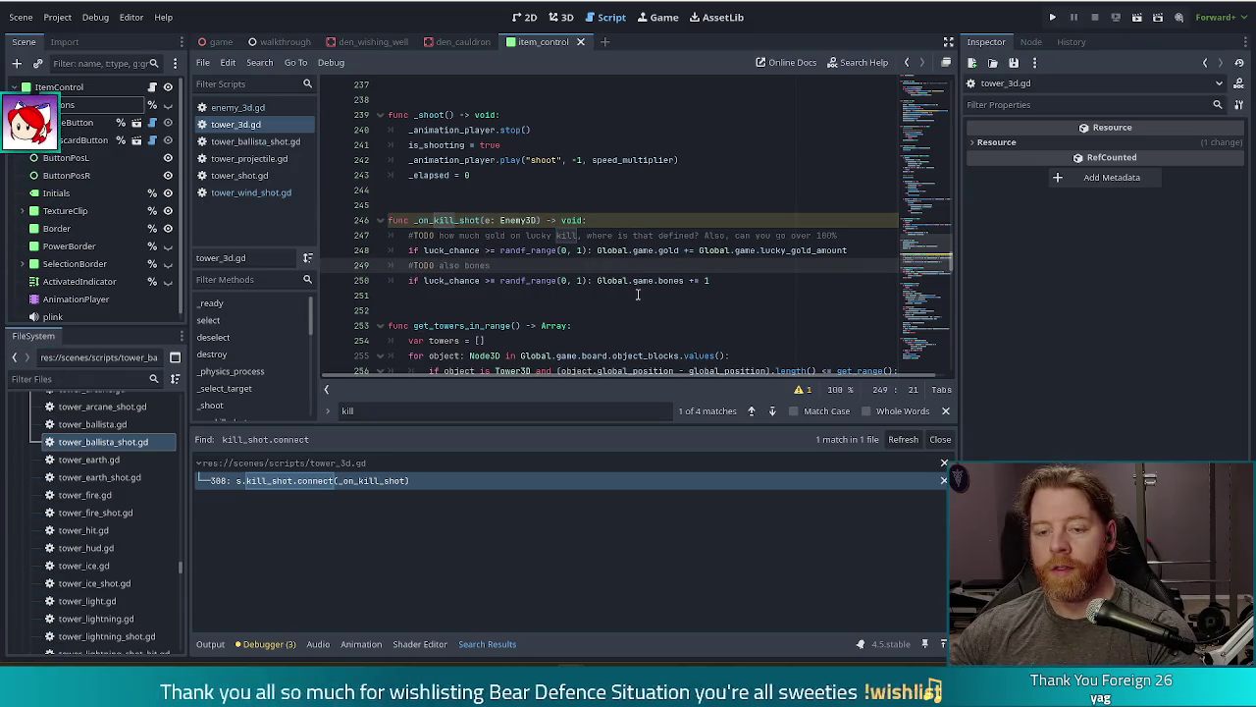
click(596, 251)
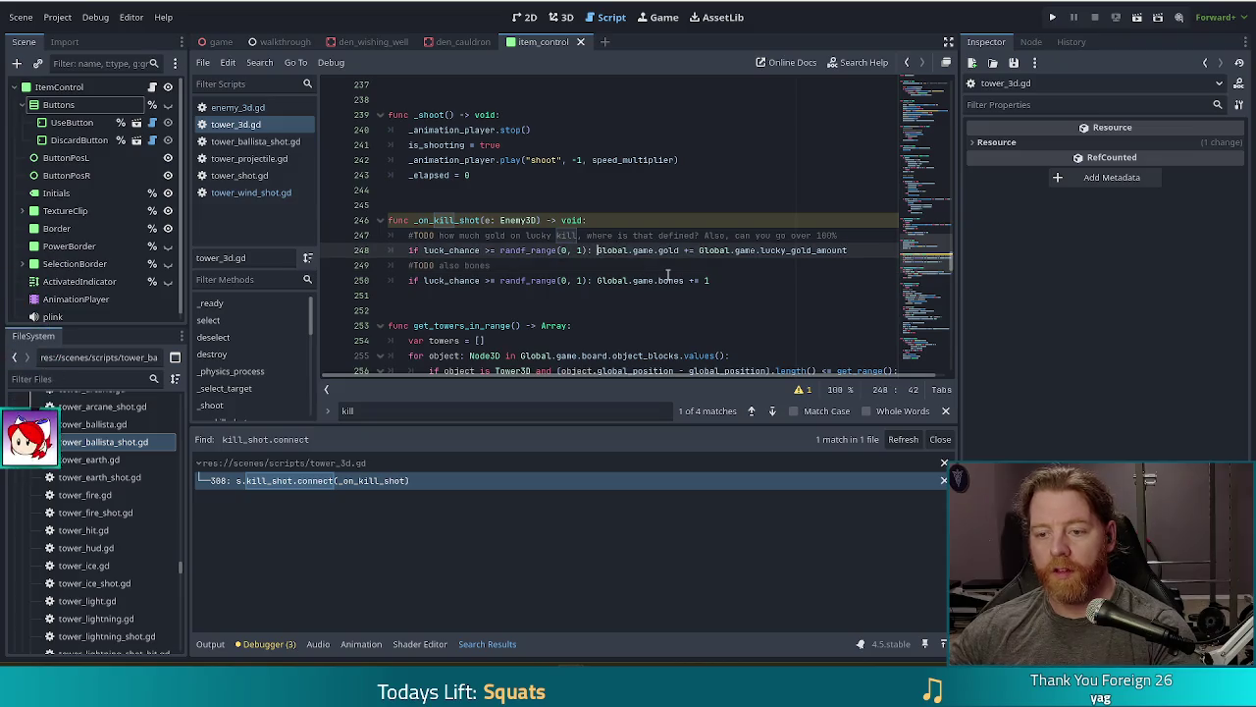
key(Return)
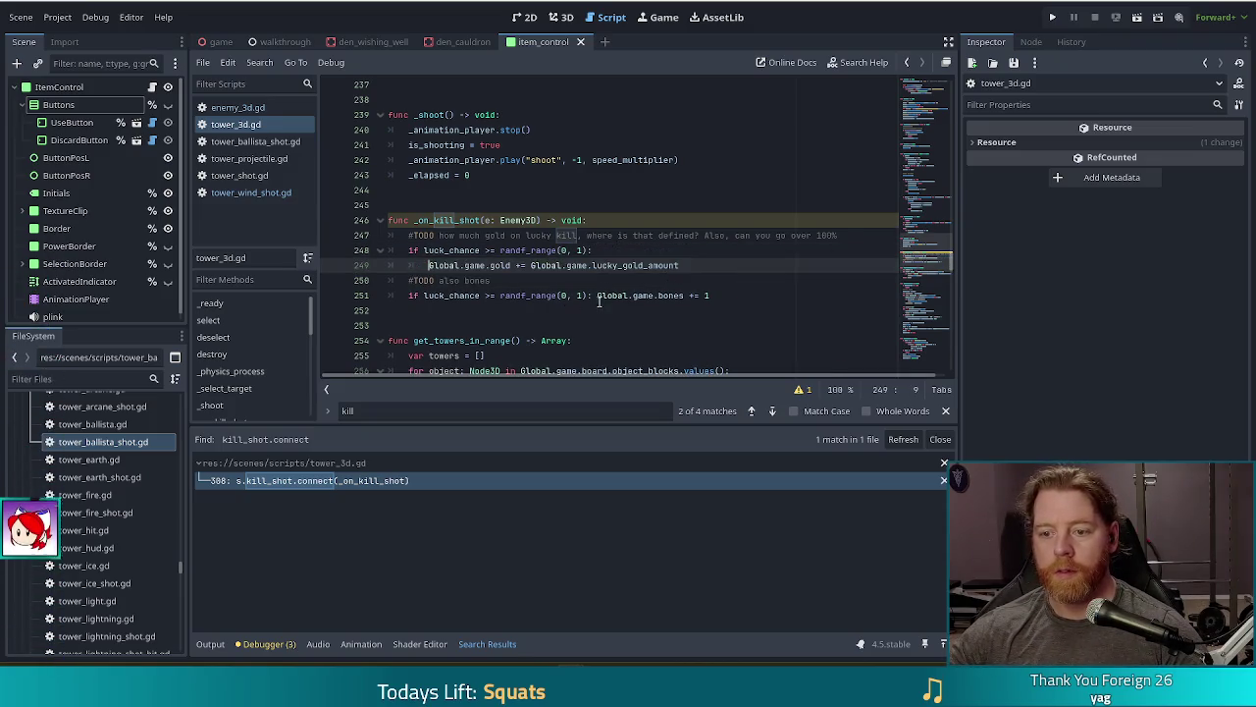
click(596, 297)
key(Return)
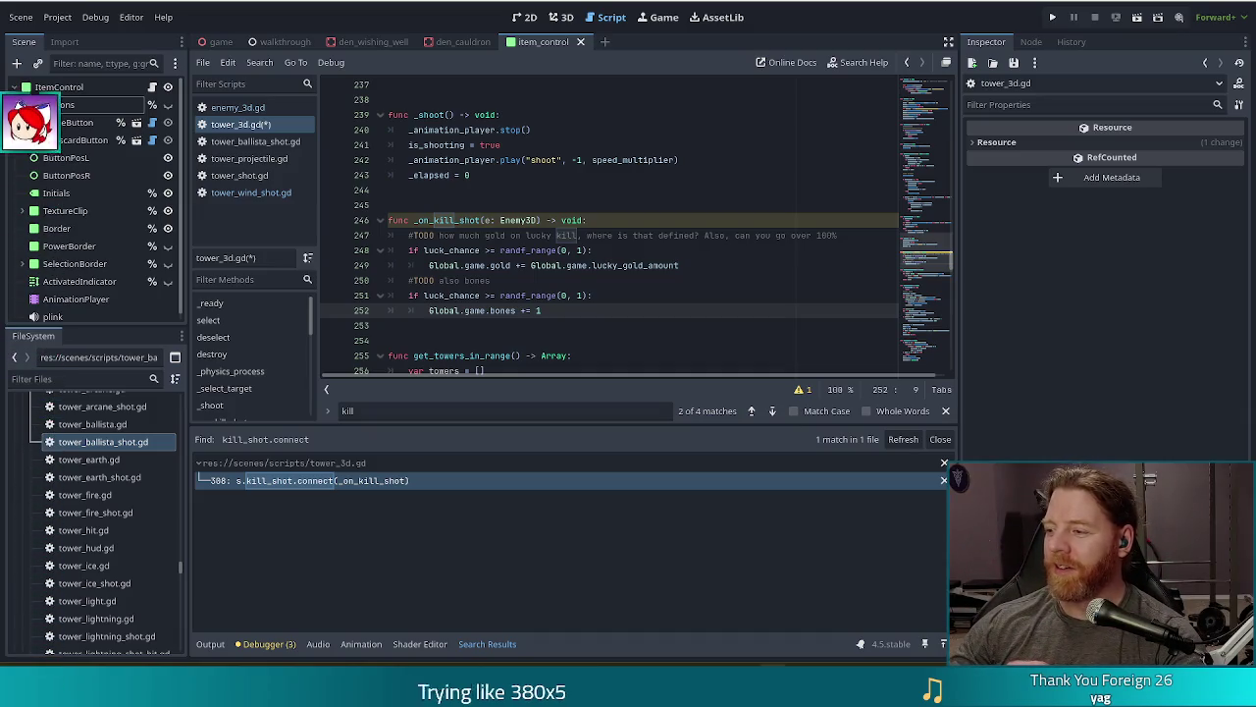
Step: Review the lucky gold and bones reward lines in _on_kill_shot and save tower_3d.gd
click(616, 222)
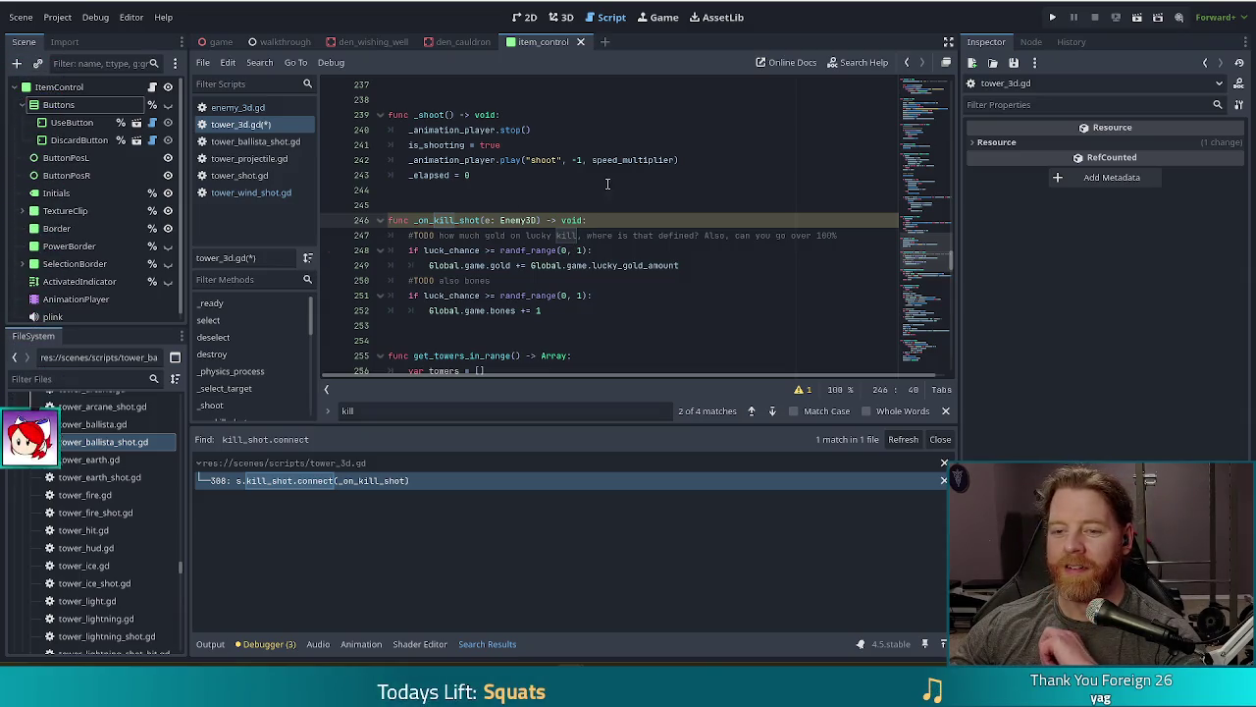
key(Down)
key(Down)
key(Down)
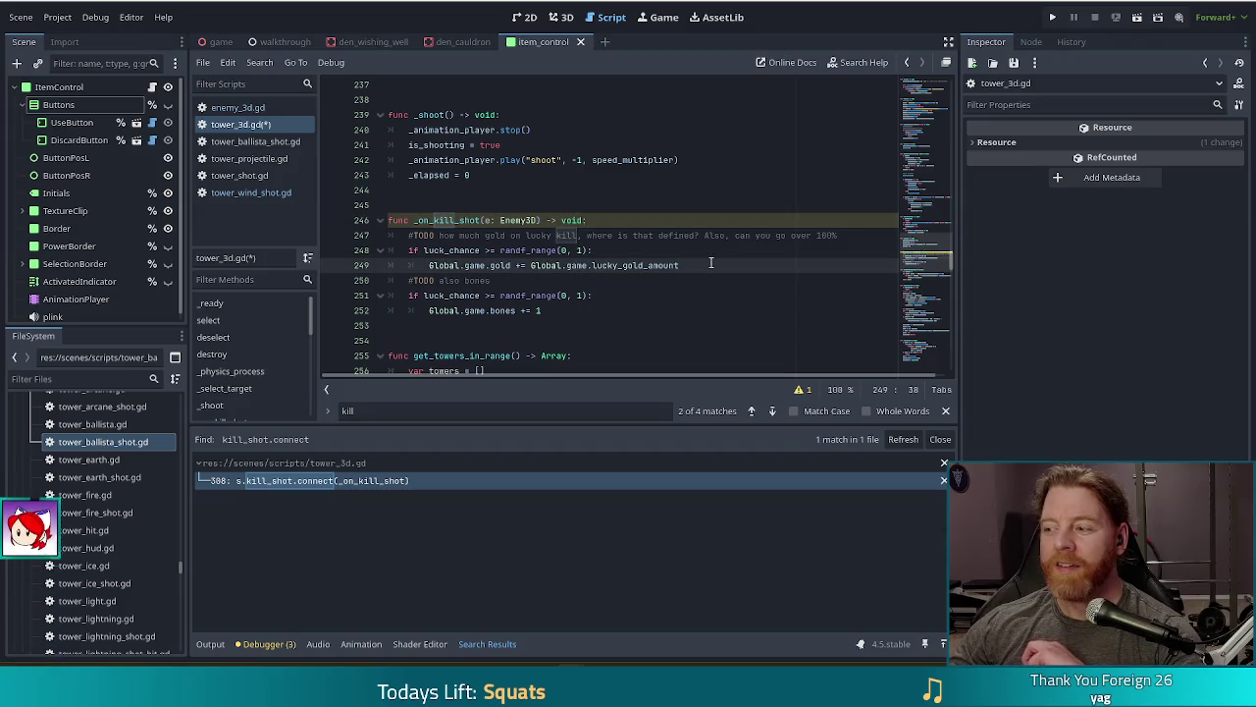
click(697, 265)
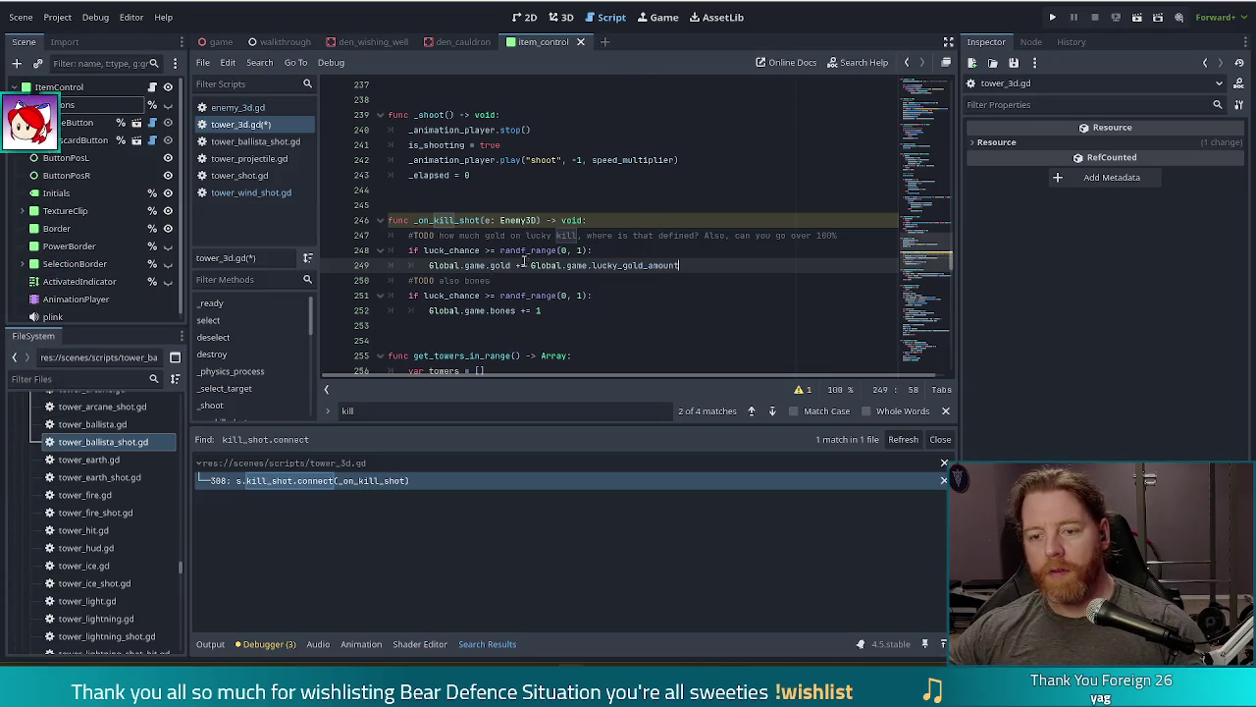
key(Down)
key(ctrl+s)
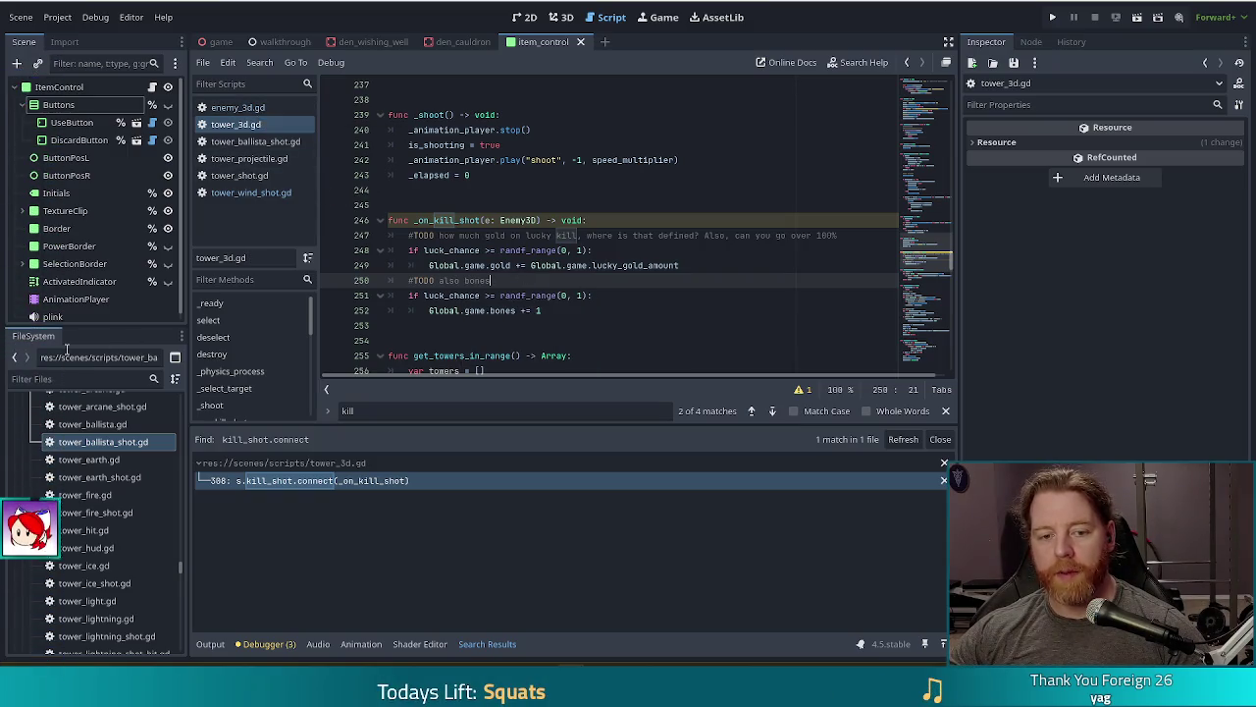
click(65, 381)
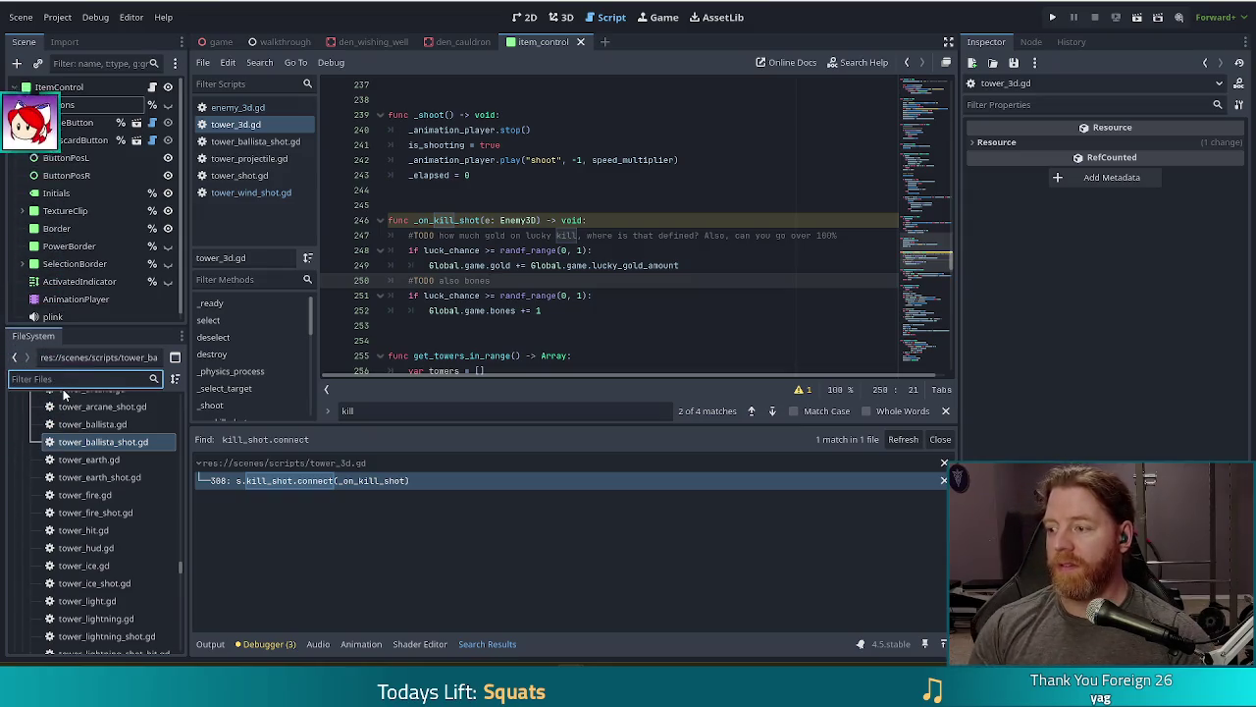
Step: Filter files for 'enemy' and open enemy.tscn in the 3D view
text(enemy)
click(73, 597)
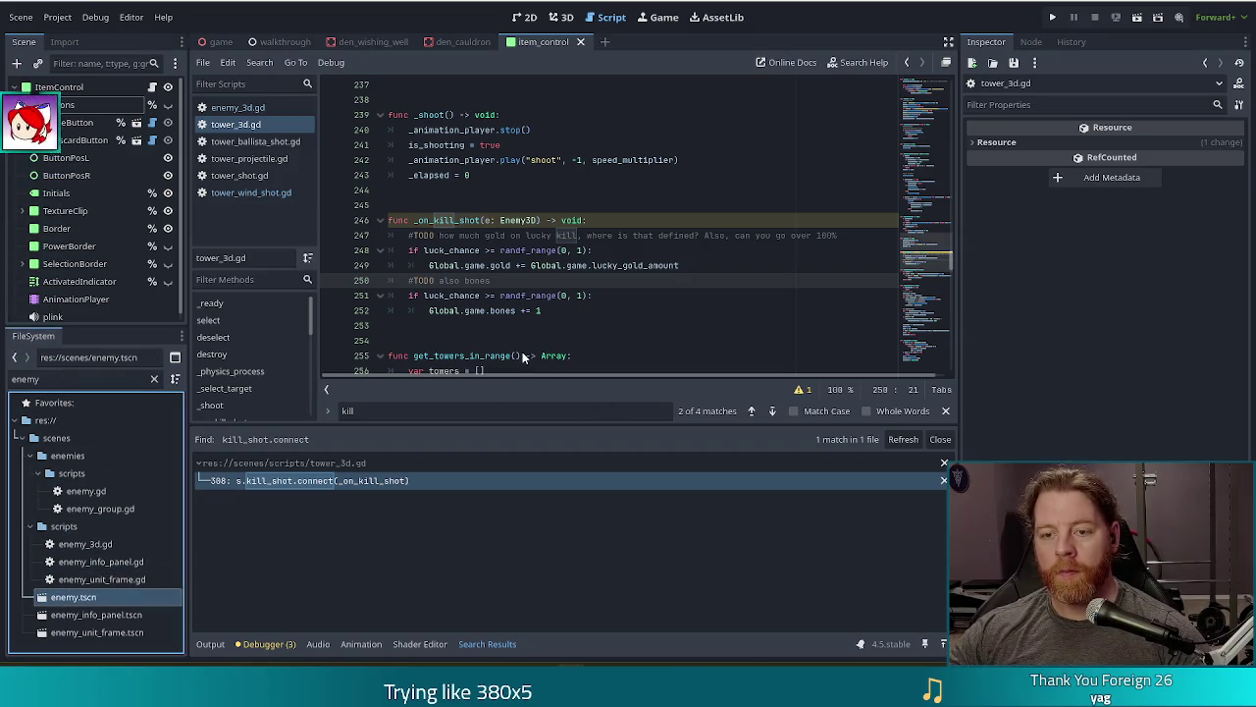
double_click(81, 601)
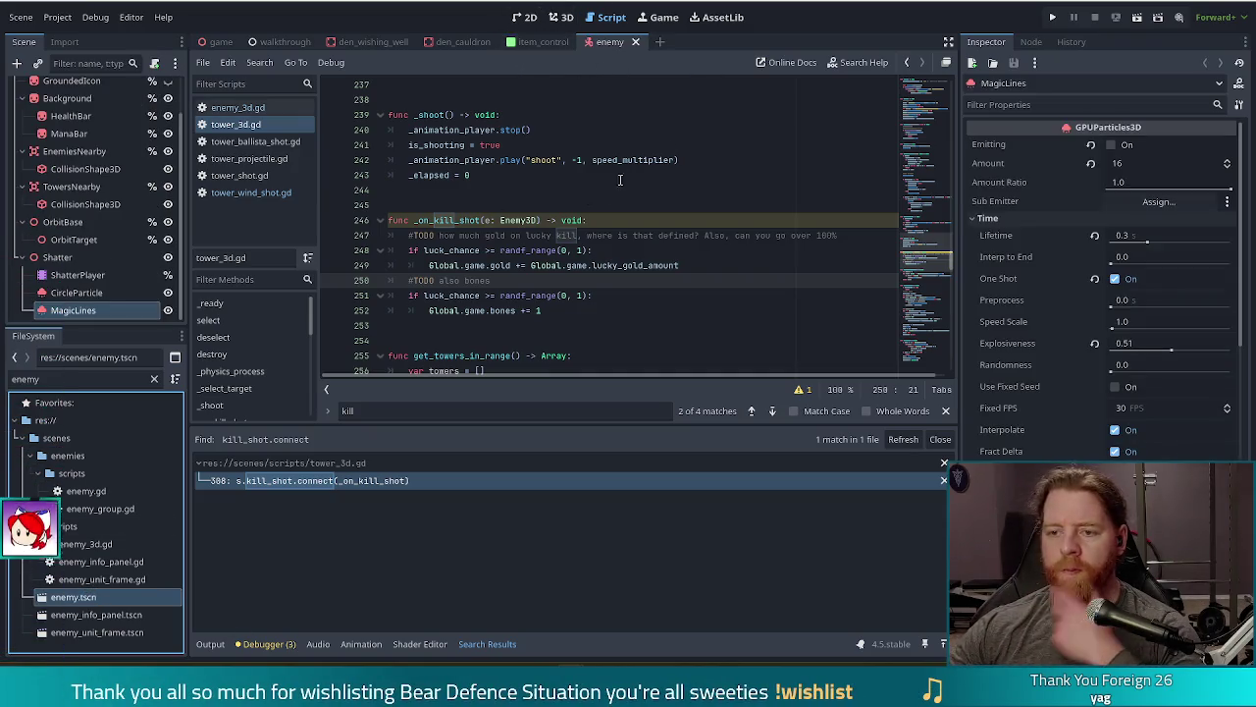
click(560, 16)
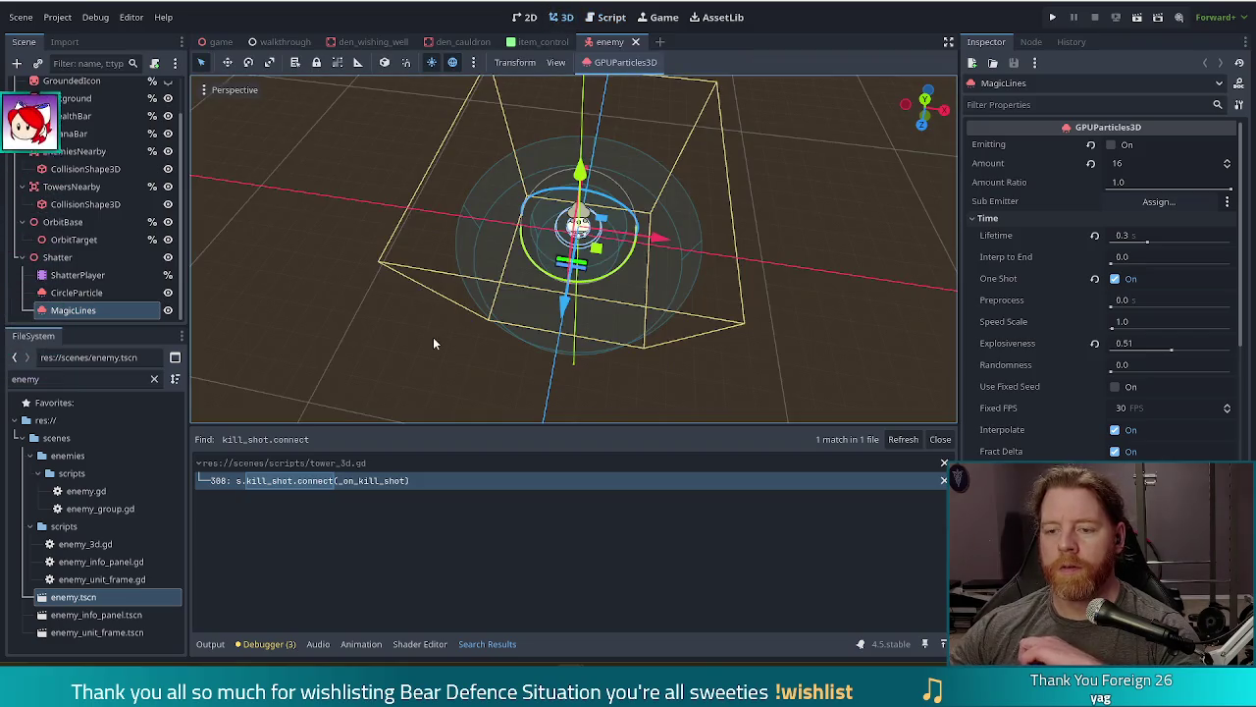
mouse_move(785, 349)
mouse_down()
mouse_move(735, 228)
mouse_move(746, 201)
mouse_move(765, 272)
mouse_up()
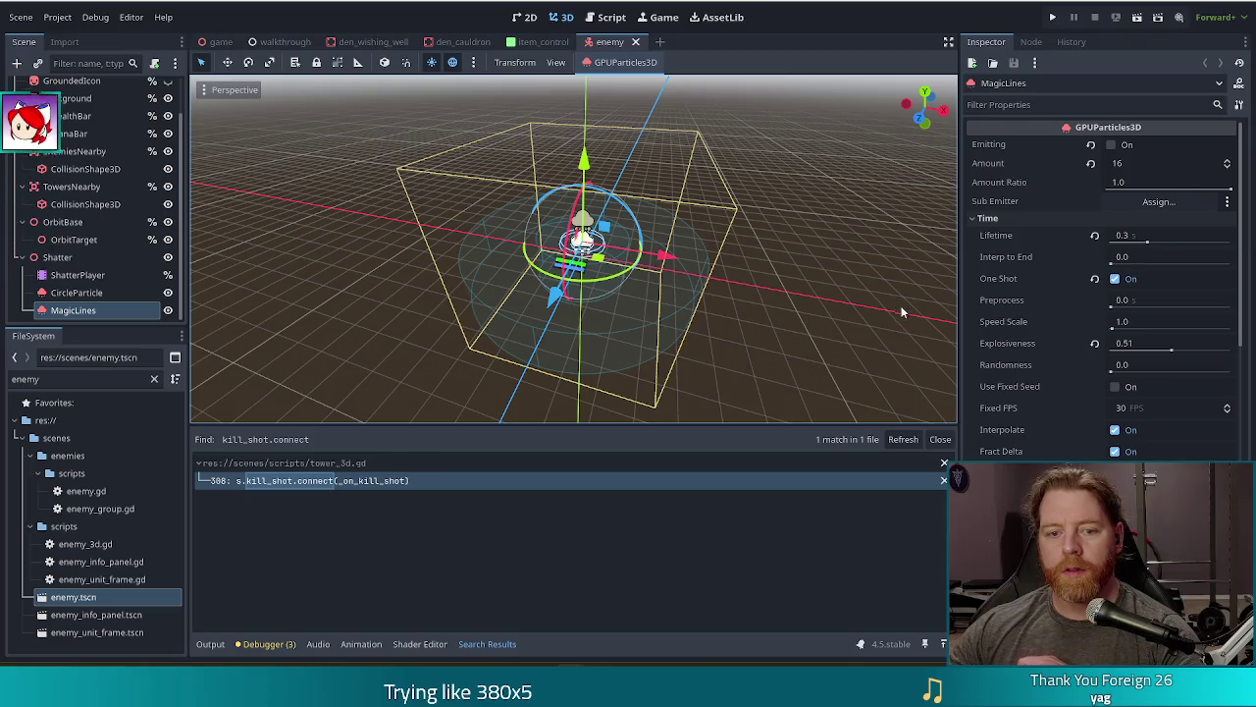
scroll(54, 169, up, 2)
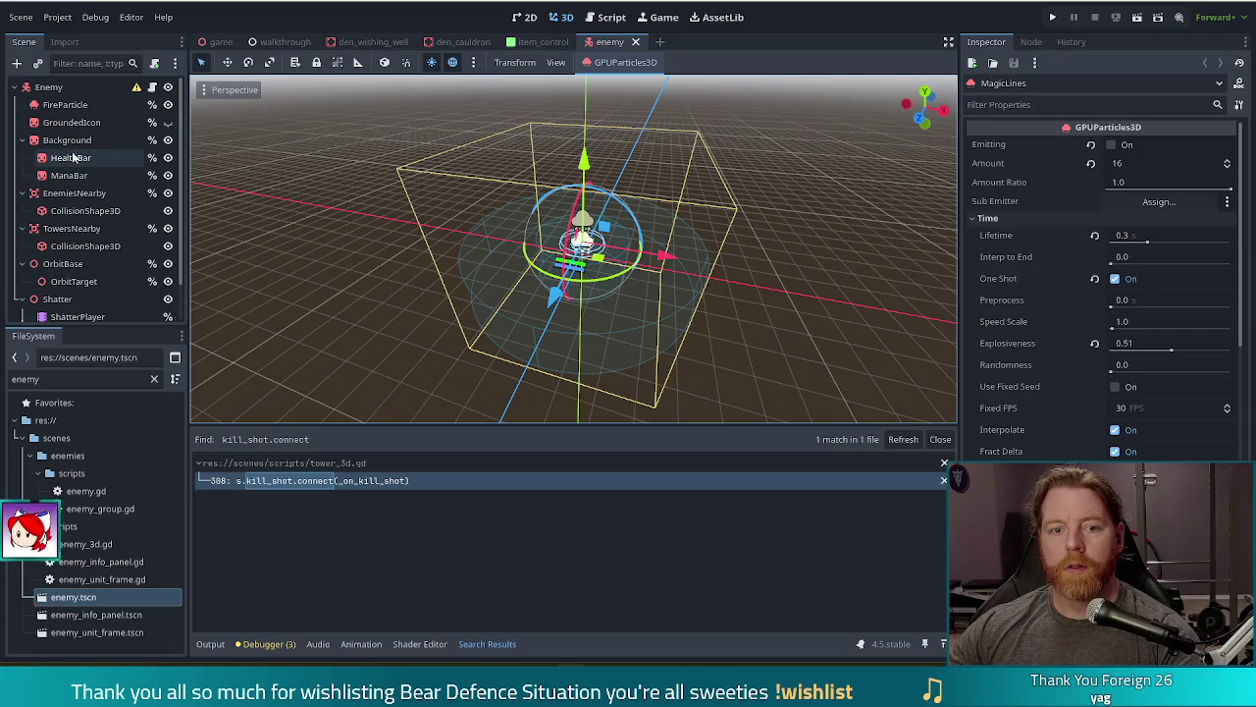
Step: Collapse the Background, EnemiesNearby and TowersNearby branches in the Scene tree
click(22, 140)
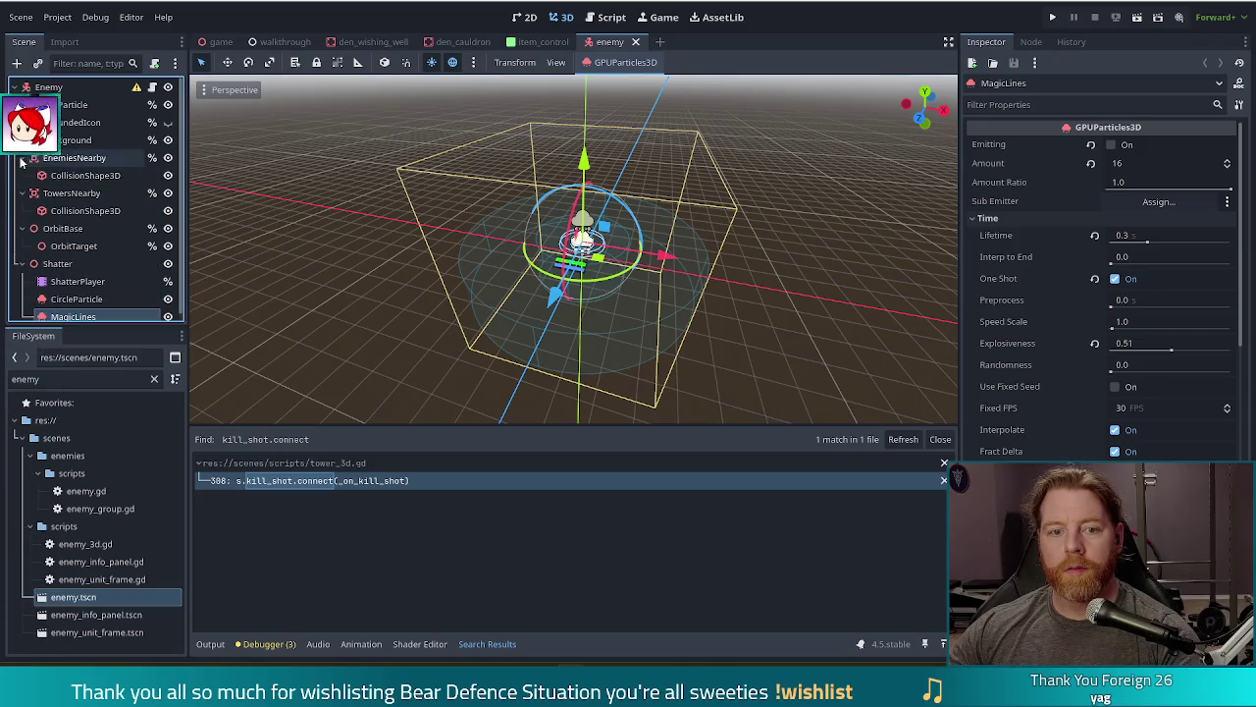
click(21, 157)
click(21, 175)
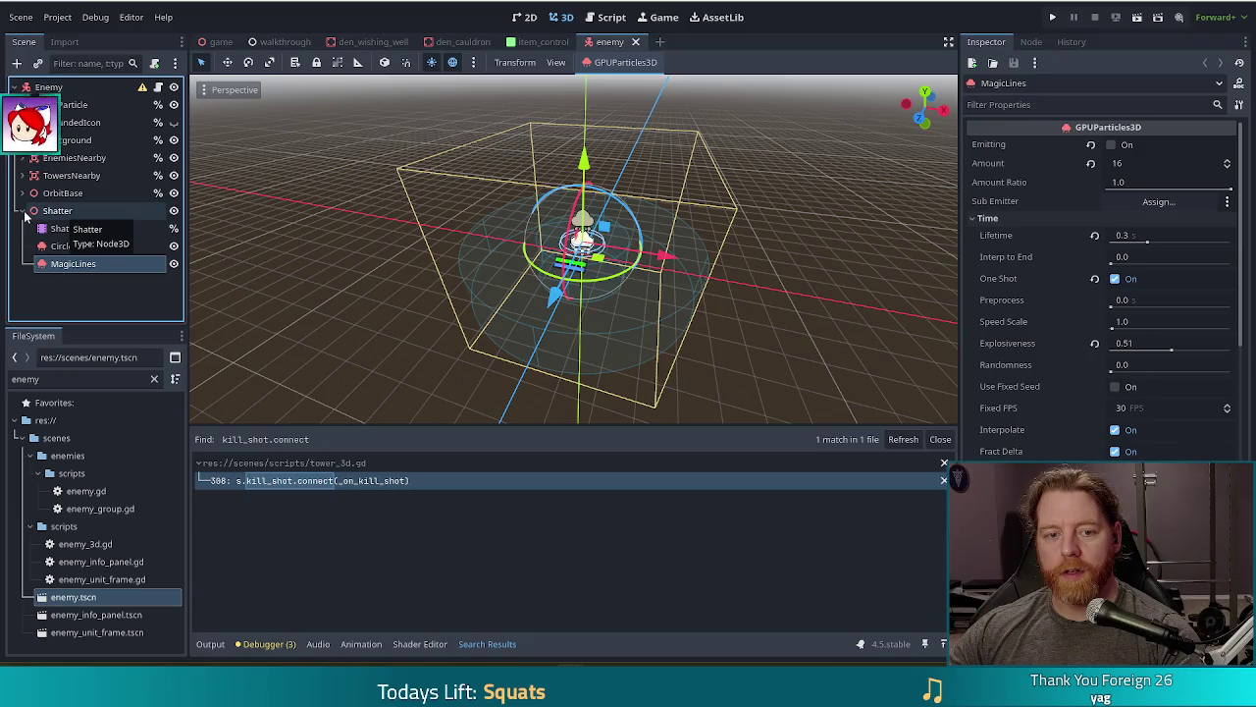
Step: Collapse the Shatter branch, filter files for 'coin' and select coin.glb in the blender folder
click(22, 212)
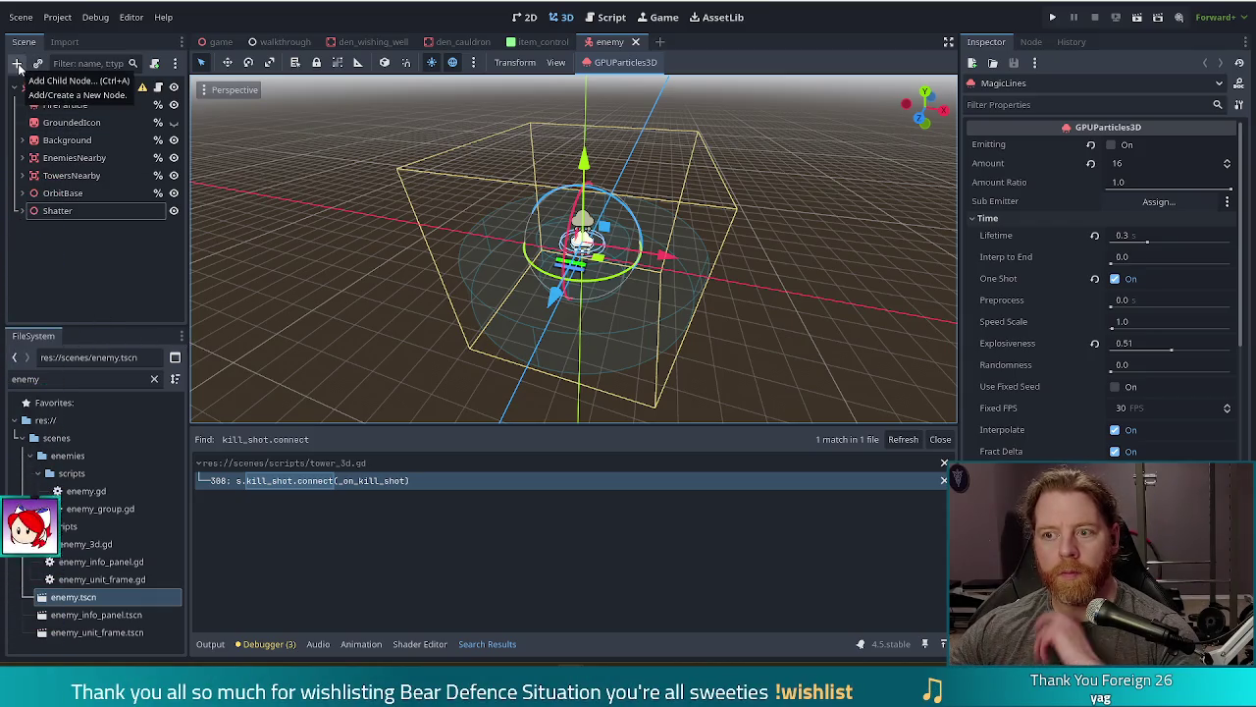
click(19, 379)
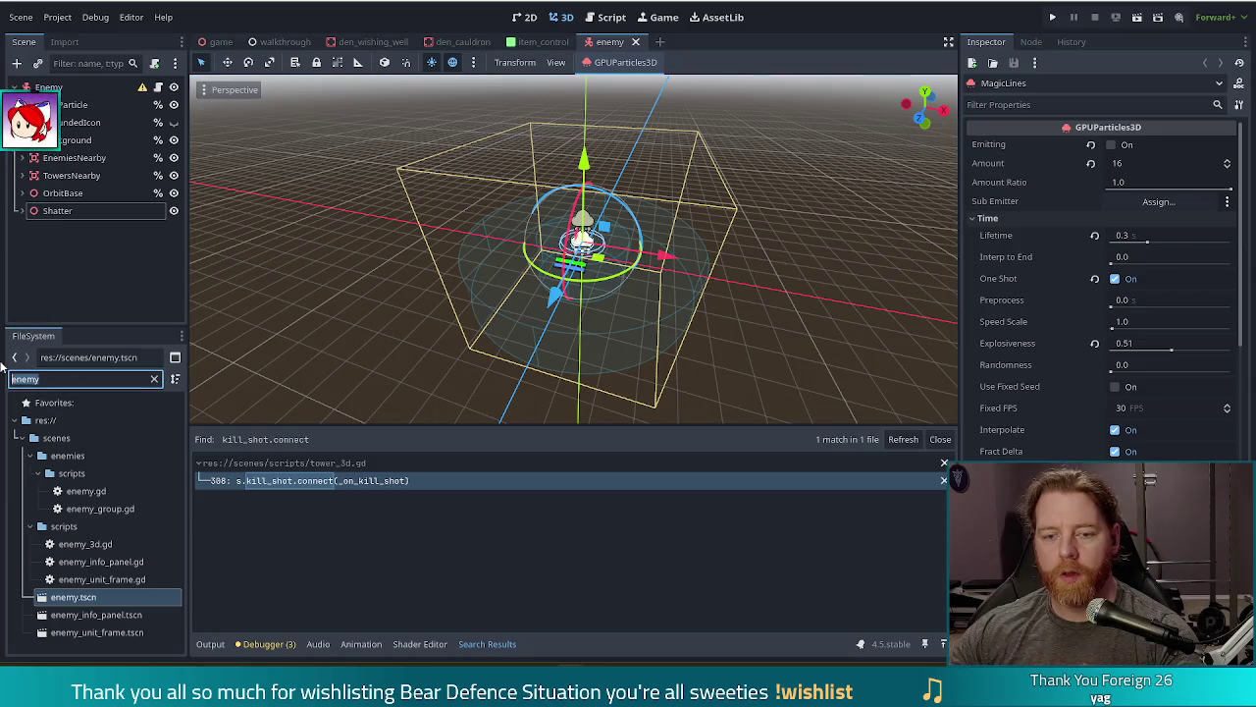
text(coin)
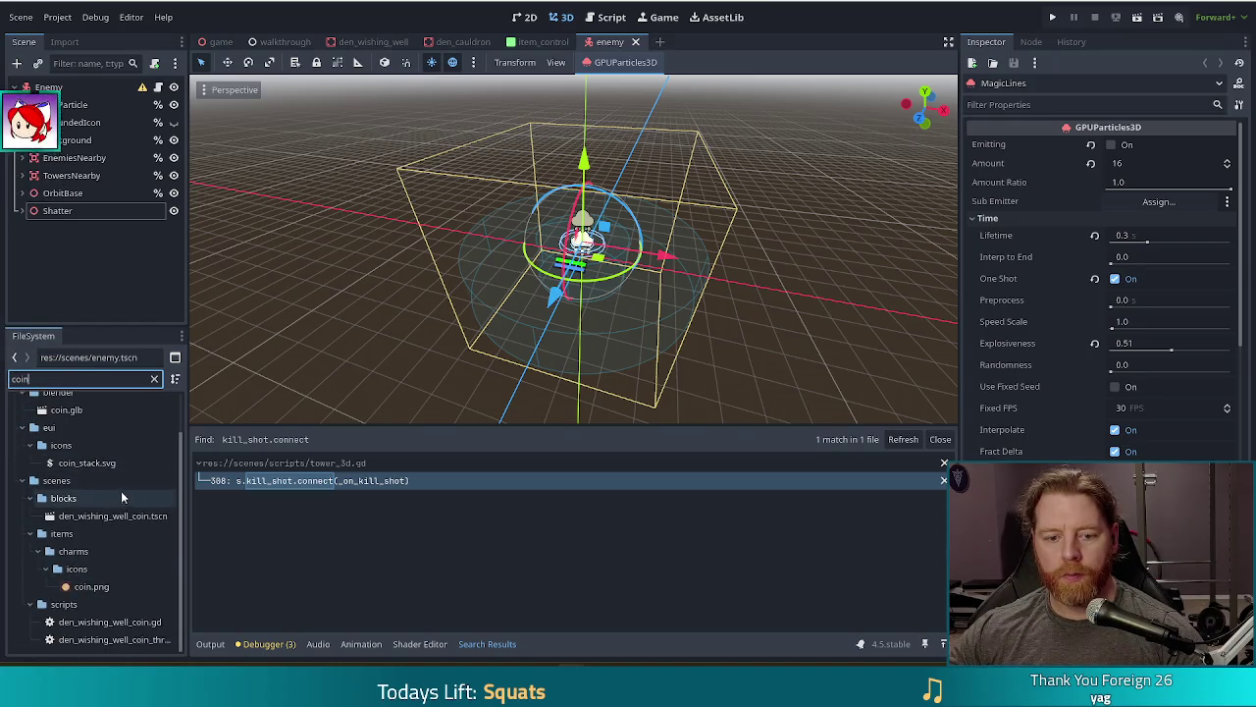
scroll(98, 550, up, 1)
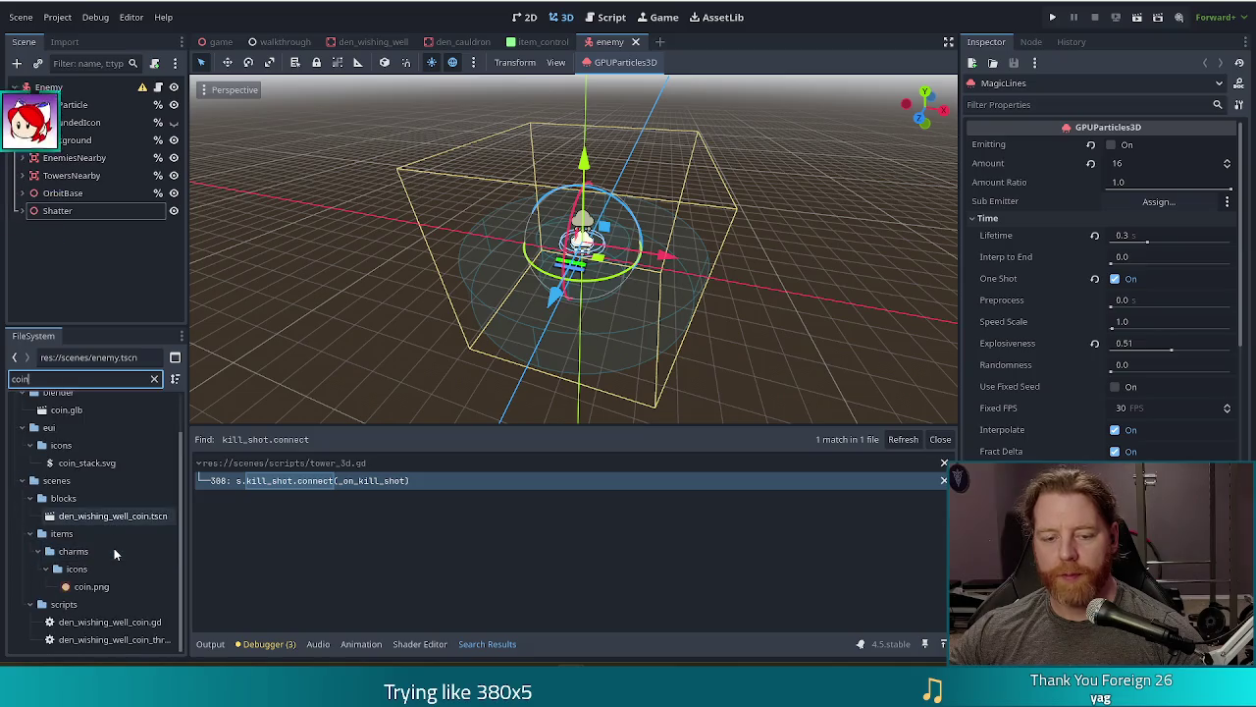
scroll(115, 547, up, 1)
click(67, 456)
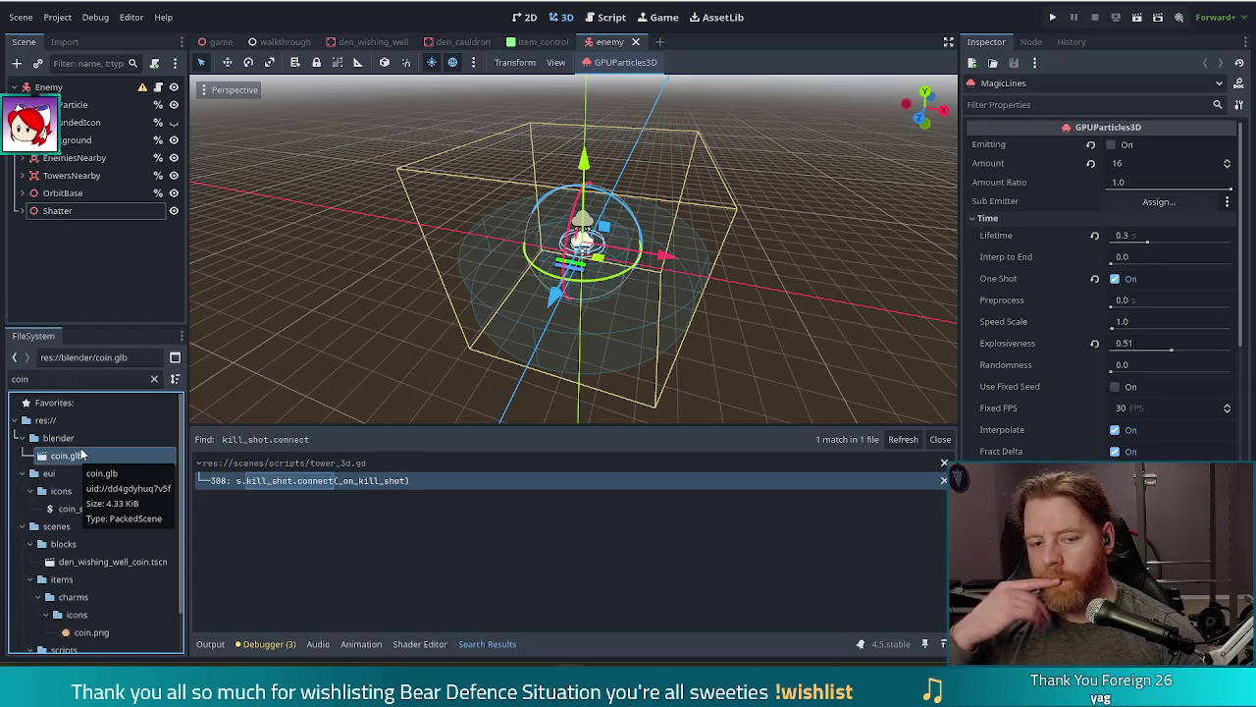
Step: Drop coin.glb onto the Enemy node to create a coin child, then orbit around it
mouse_move(58, 457)
mouse_down()
mouse_move(111, 240)
mouse_move(59, 106)
mouse_move(65, 89)
mouse_up()
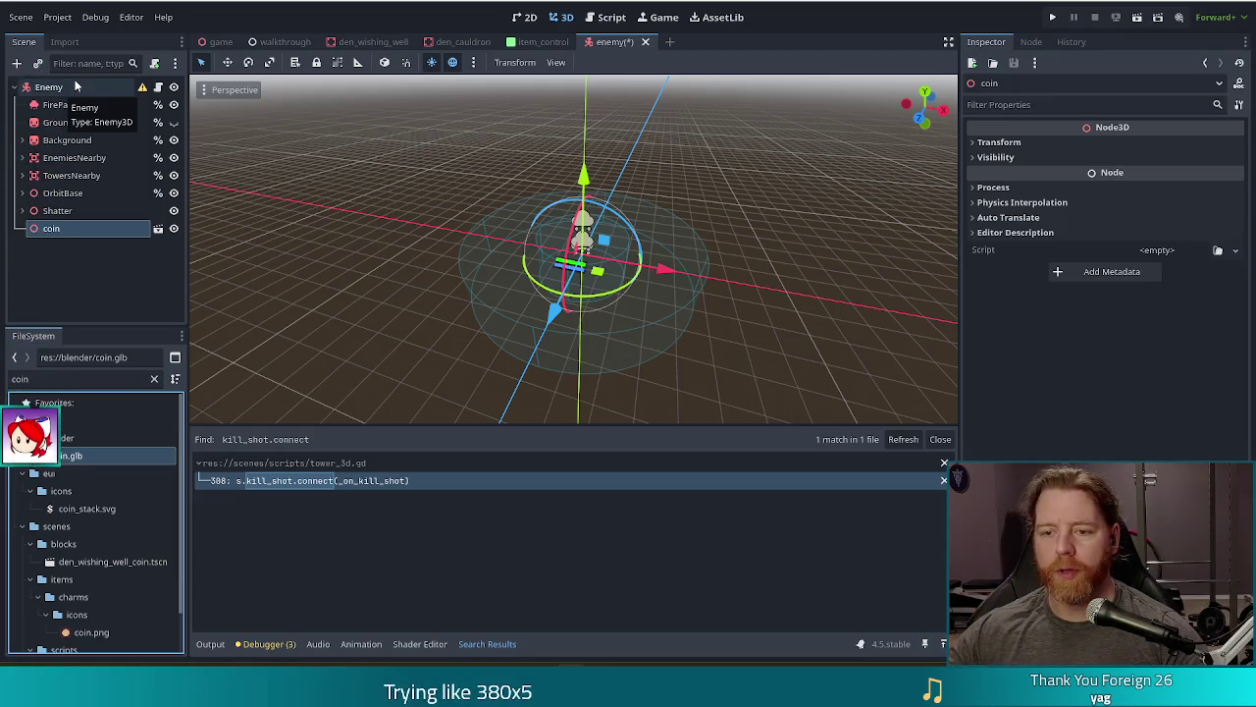
scroll(538, 236, down, 1)
scroll(685, 261, up, 5)
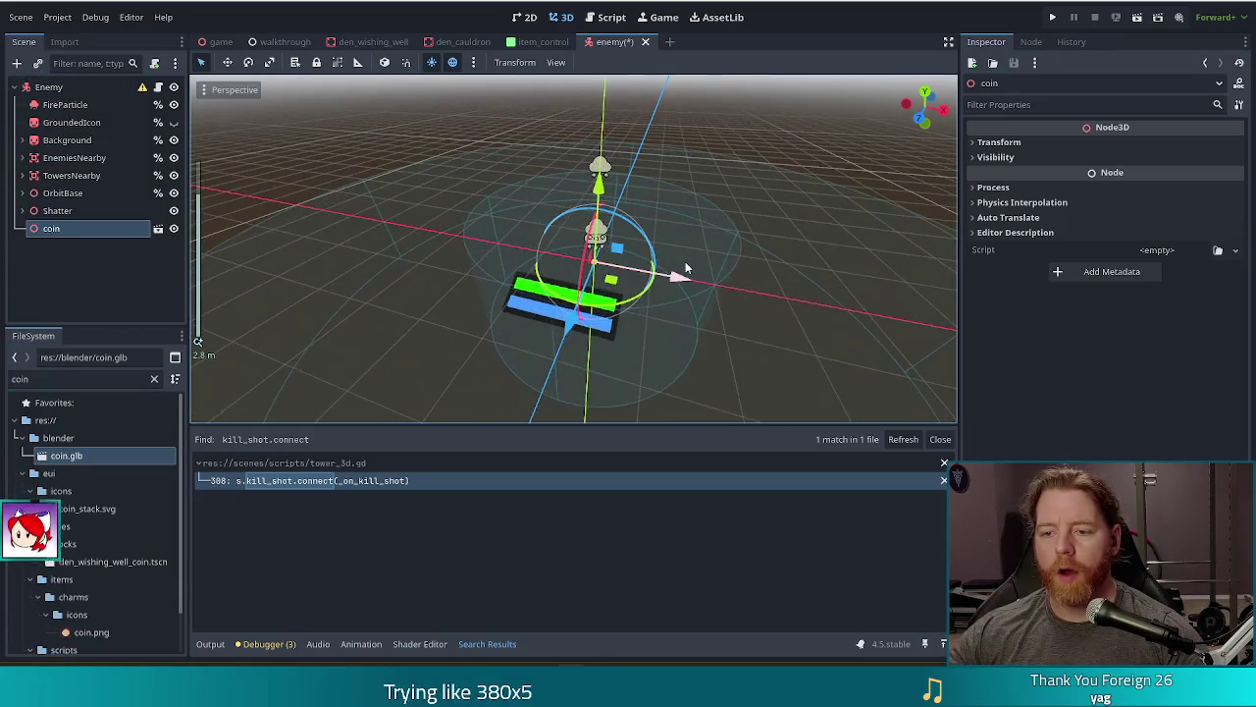
mouse_move(774, 211)
mouse_down()
mouse_move(720, 265)
mouse_move(708, 261)
mouse_up()
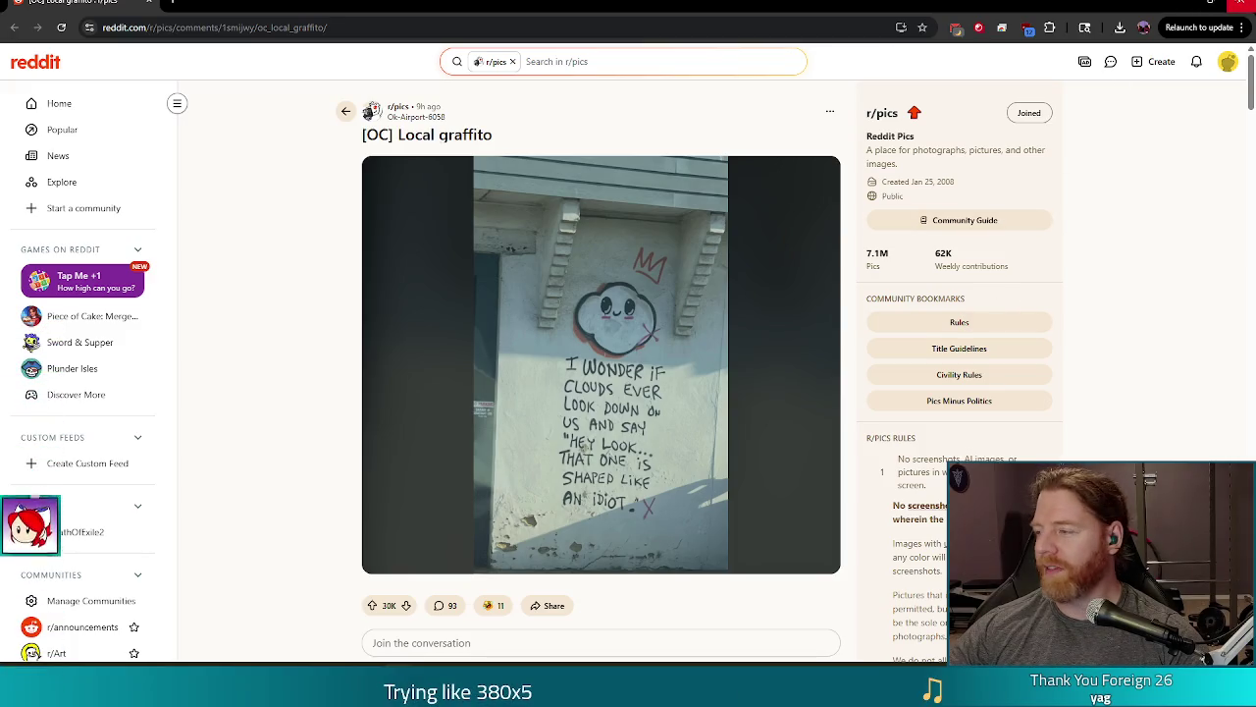
Step: Close the browser window showing the Reddit graffiti post
click(1240, 5)
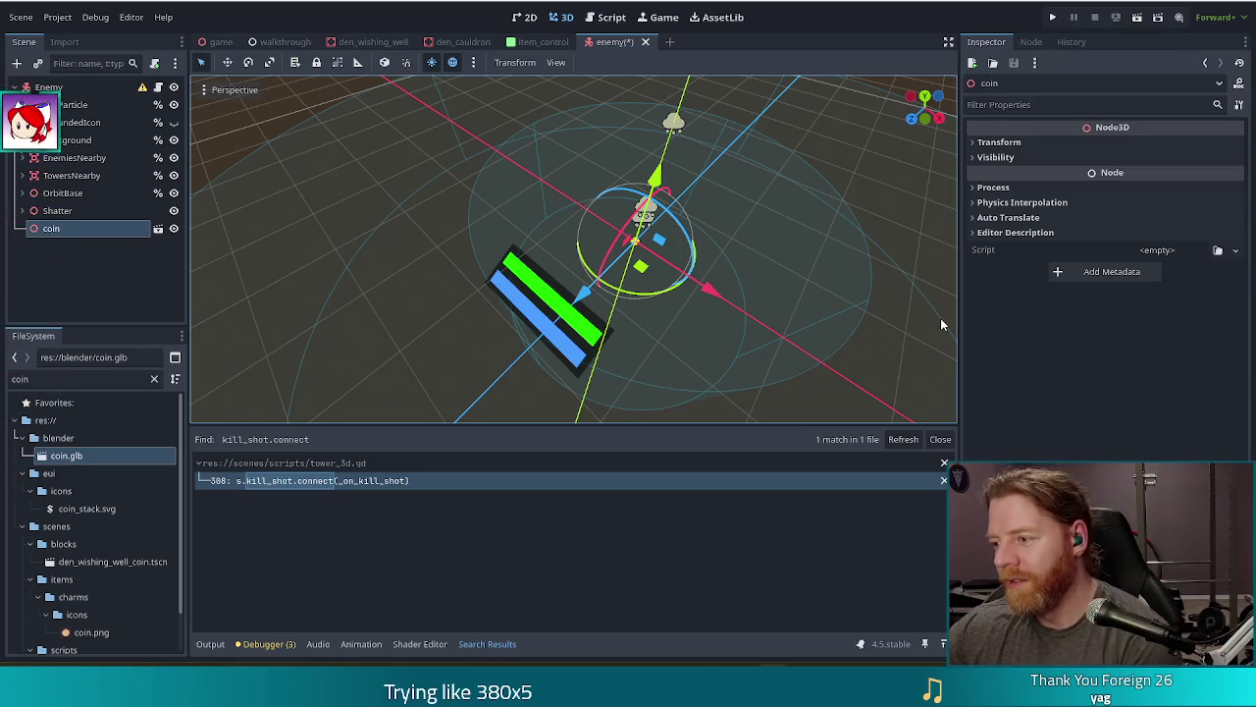
Step: Orbit around the enemy and enlarge the 3D viewport for a better view
scroll(417, 237, down, 5)
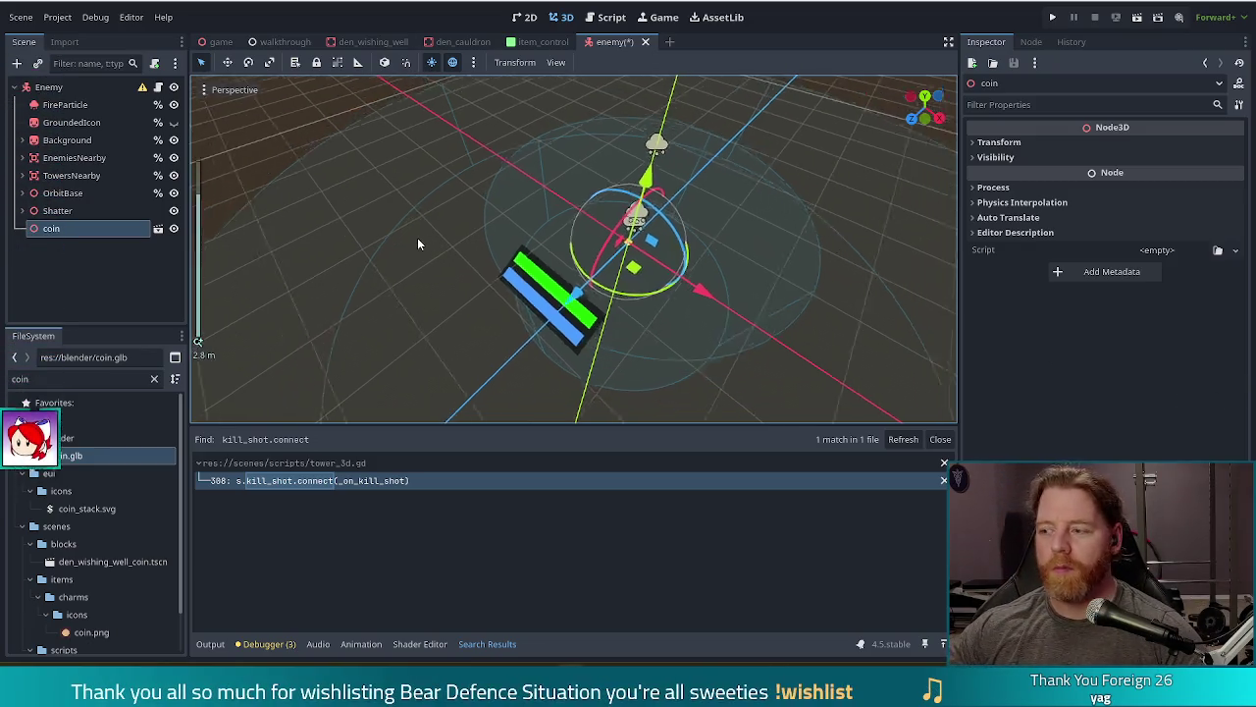
click(357, 275)
mouse_move(357, 275)
mouse_down()
mouse_move(449, 255)
mouse_move(470, 233)
mouse_move(459, 261)
mouse_up()
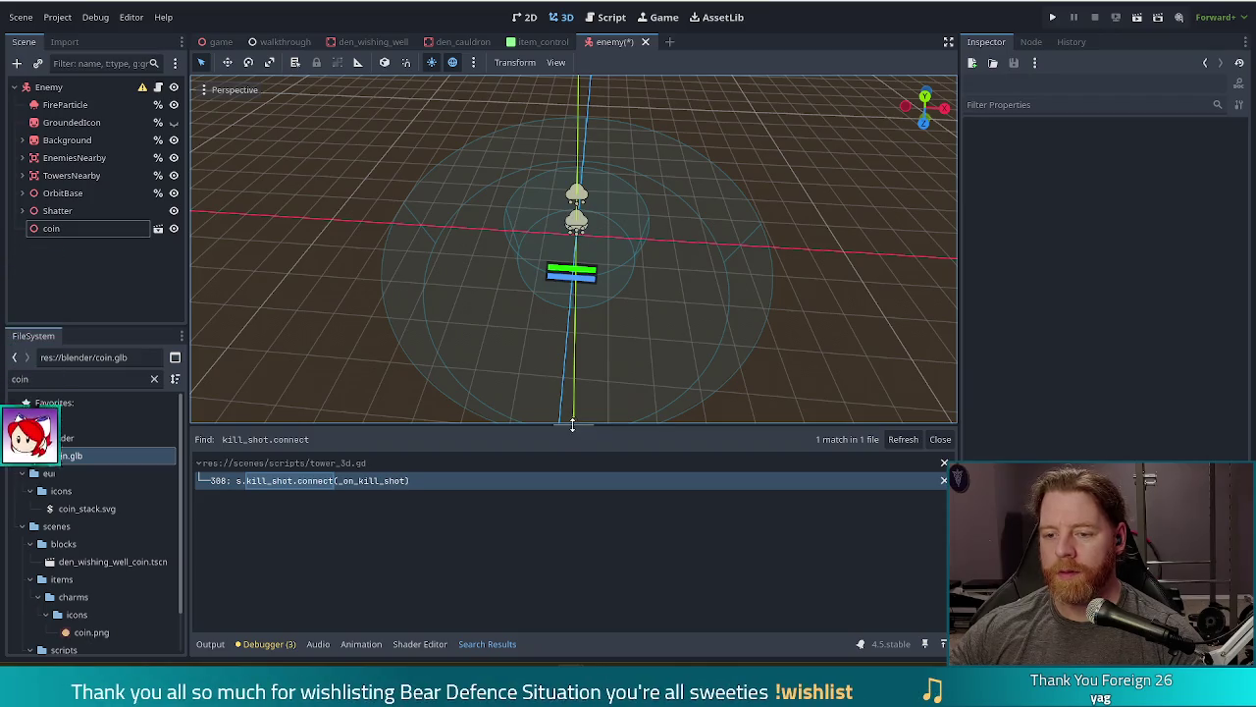
drag(572, 429, 571, 442)
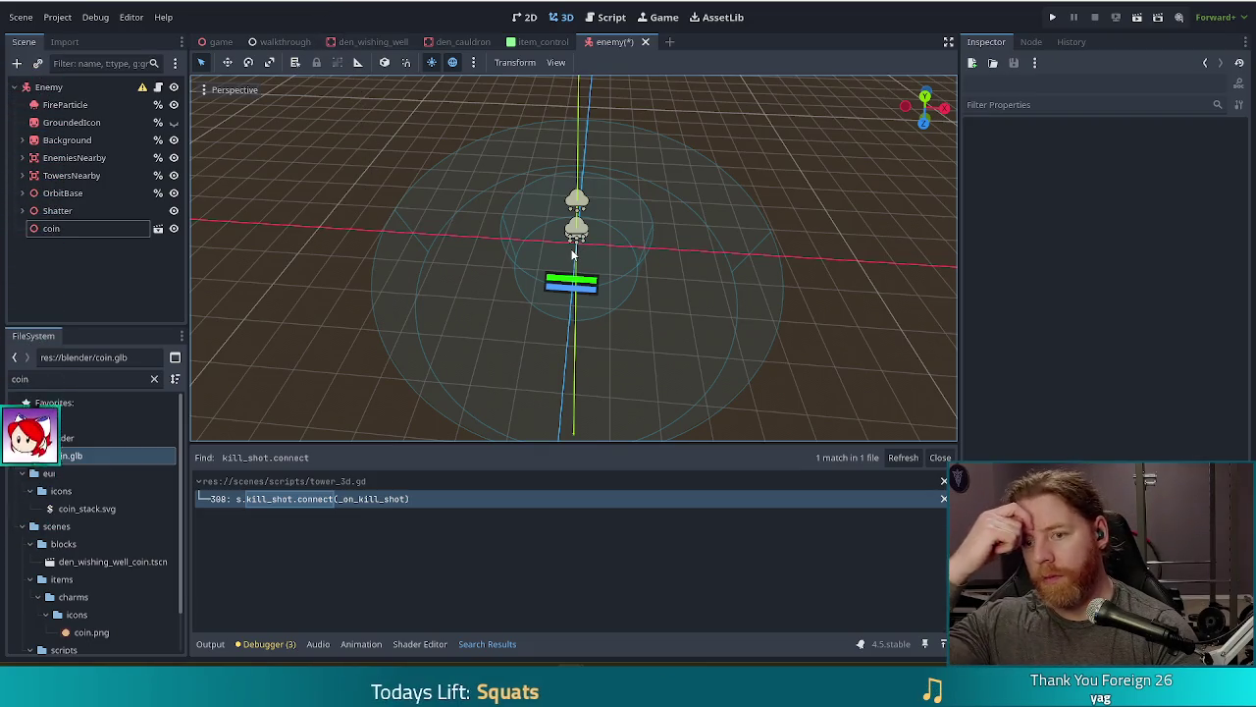
scroll(579, 255, up, 8)
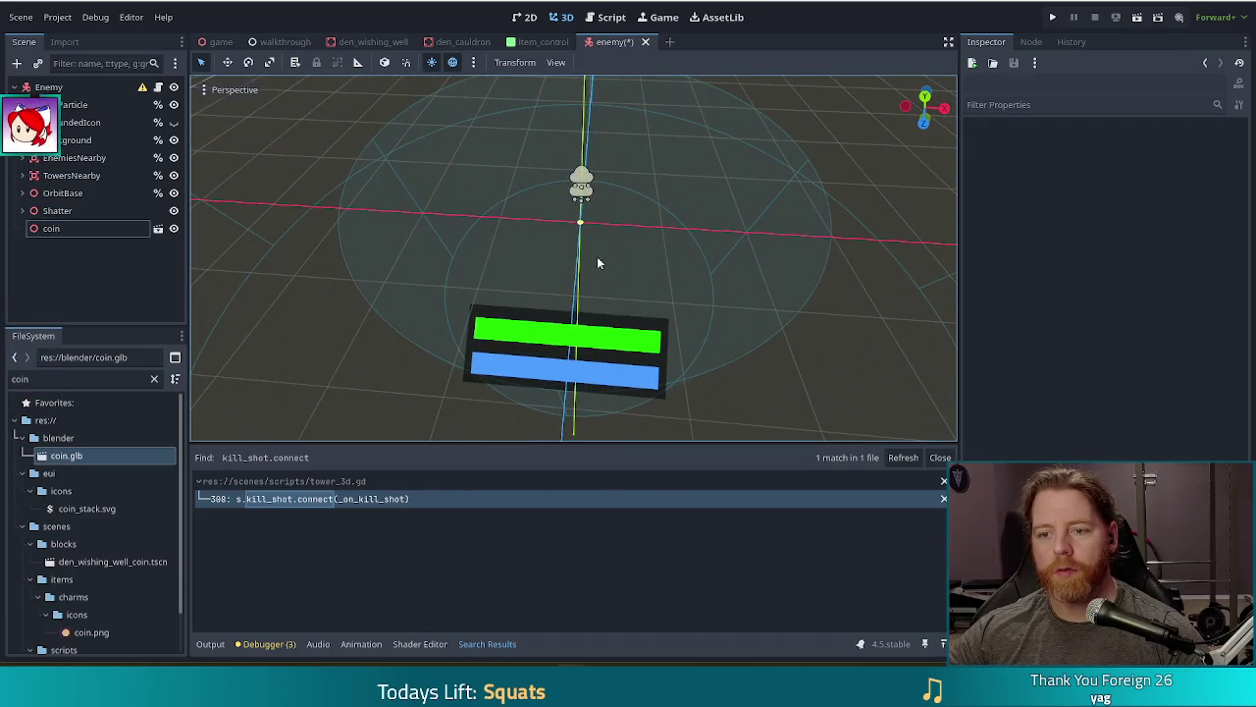
Step: Move the coin node along X to 0.984 and save the enemy scene
click(71, 231)
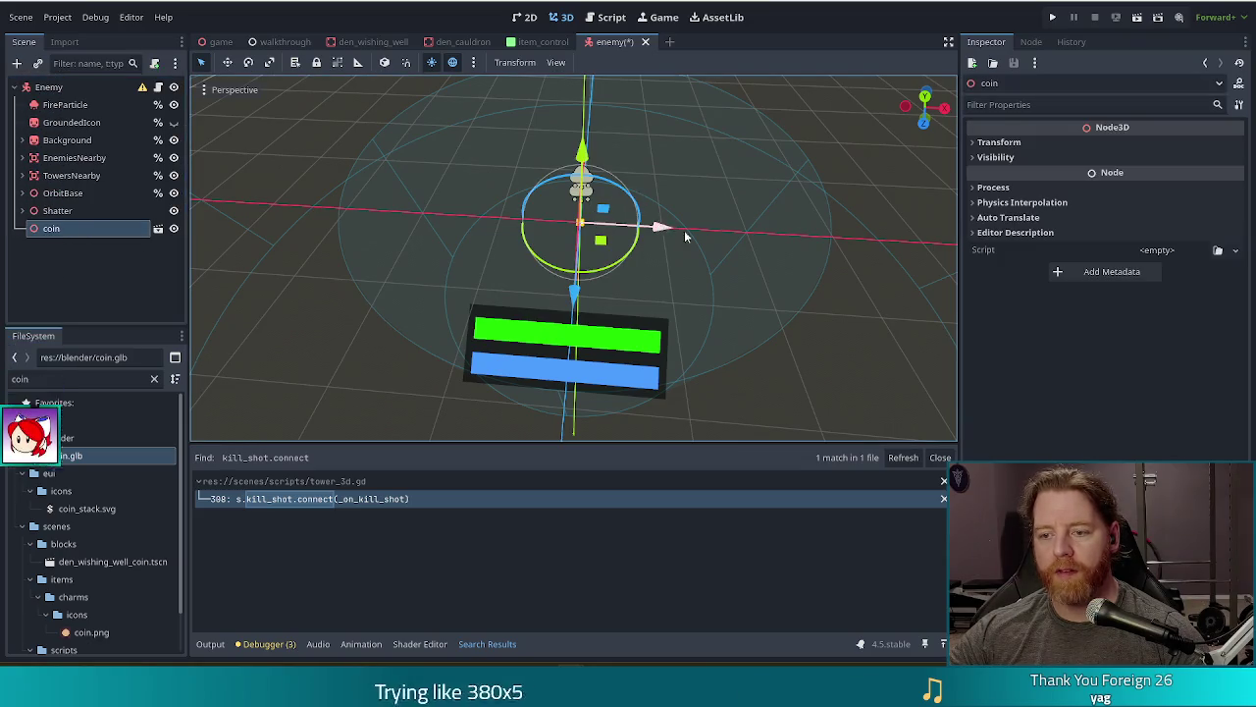
drag(677, 230, 748, 233)
key(ctrl+s)
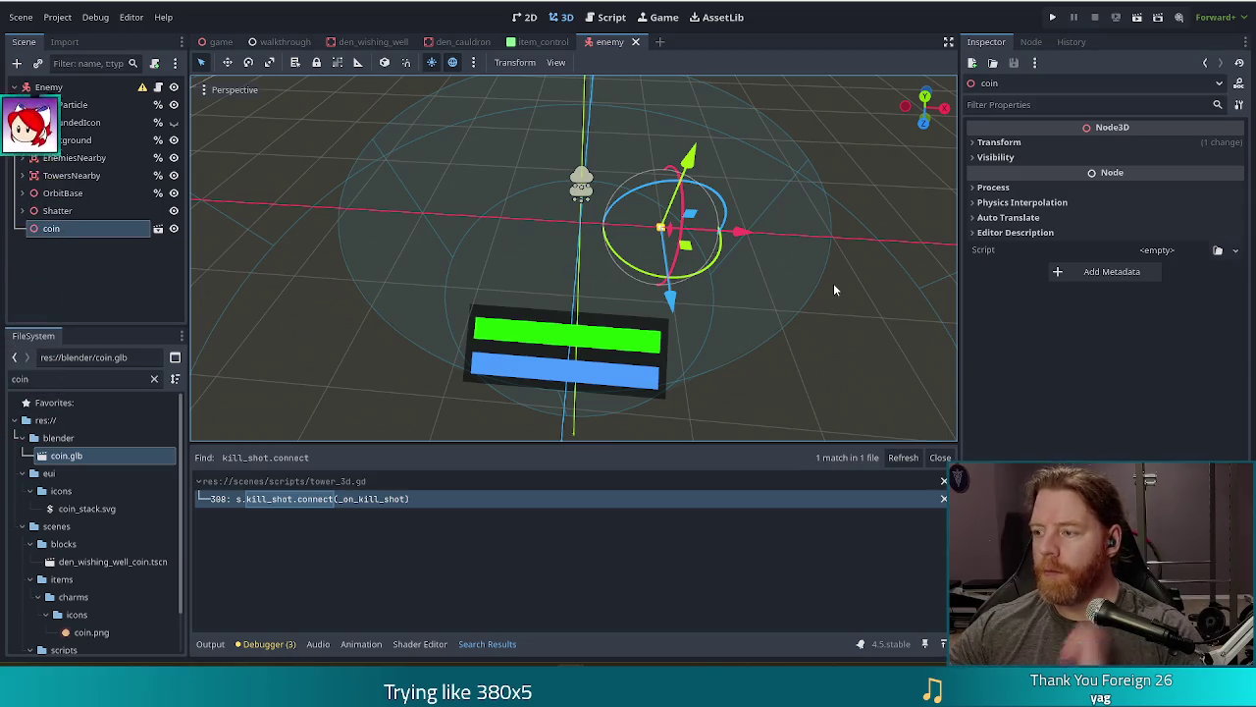
Step: Run the game, make the line-155 _on_kill_shot call pass self, and relaunch
click(1054, 18)
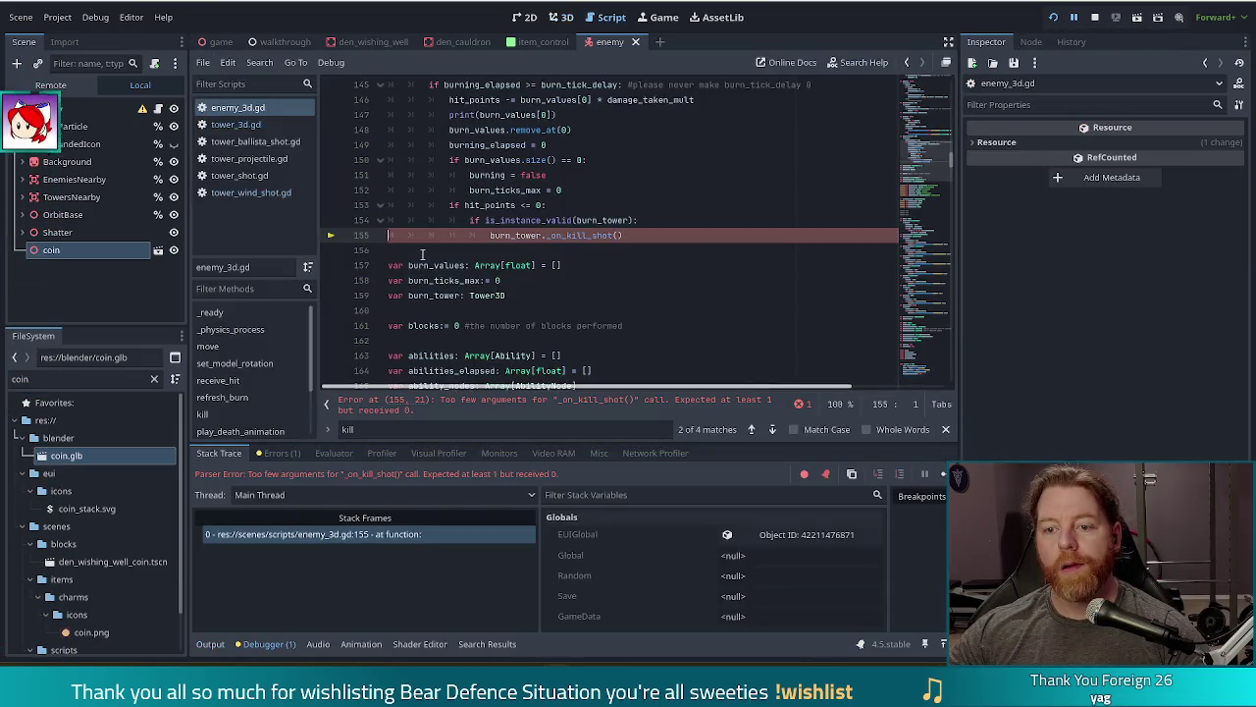
click(621, 236)
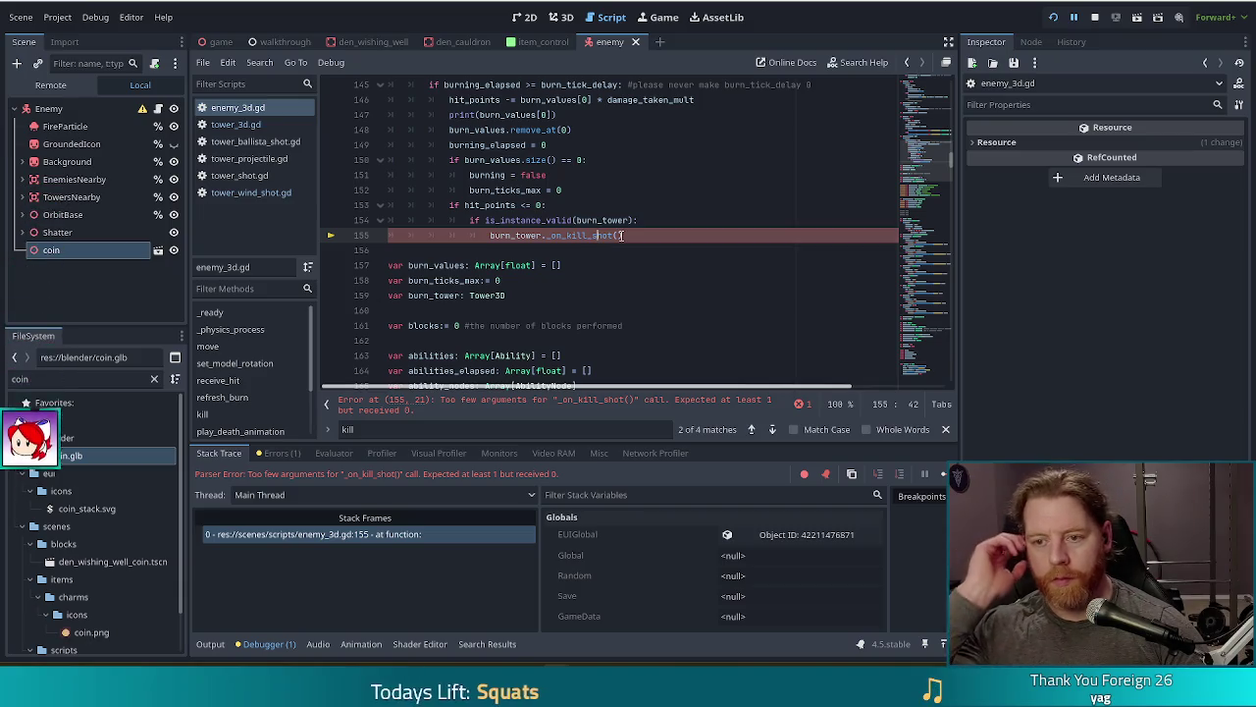
text(b)
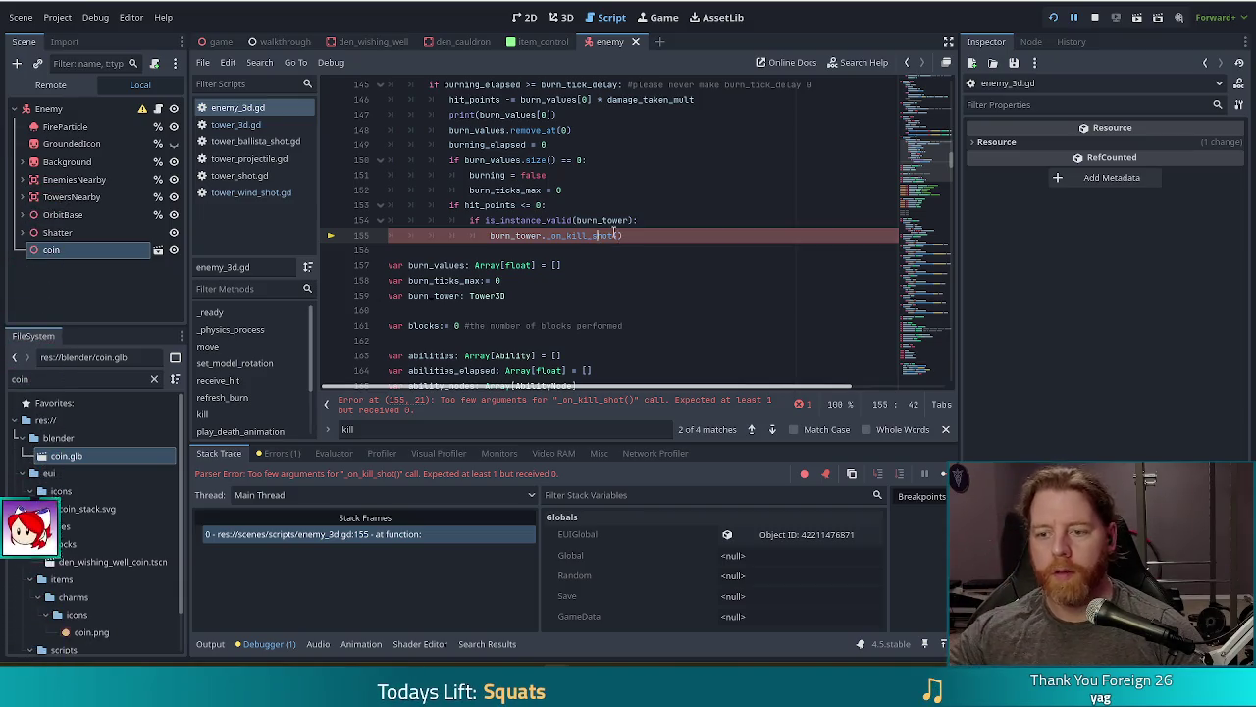
text(elf)
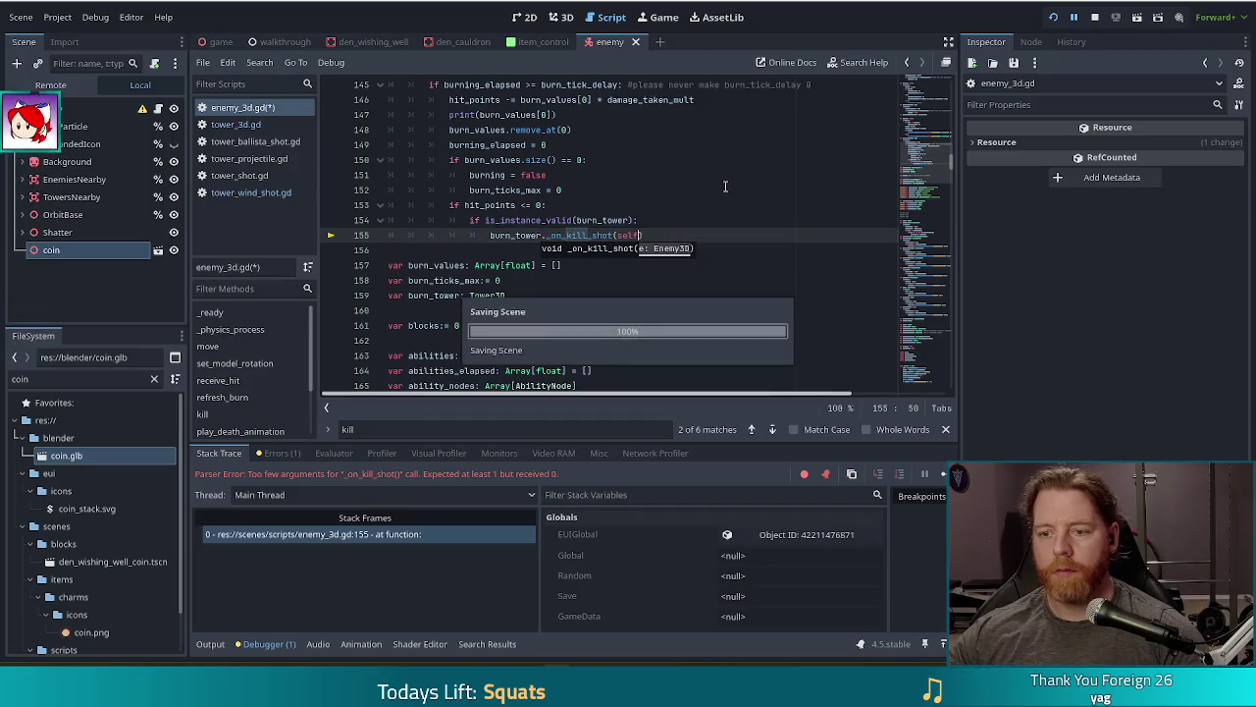
click(1053, 17)
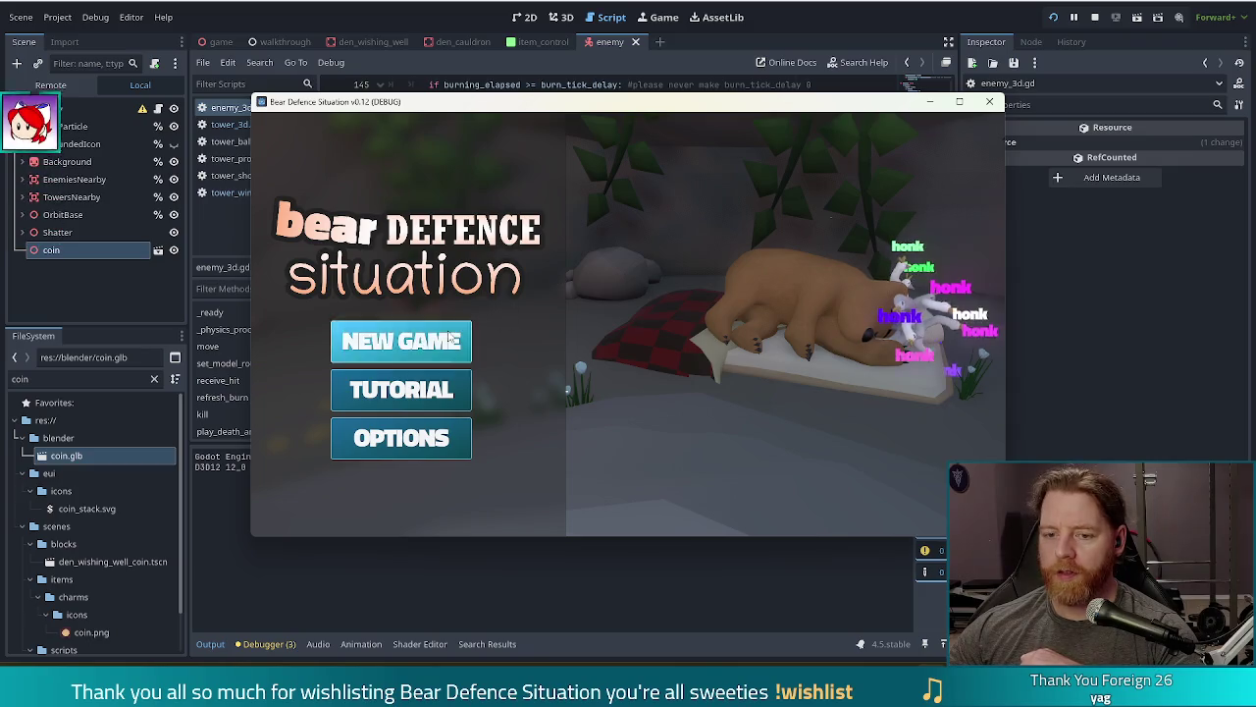
Step: Start a new game, begin the first wave, pause, and select the coin node in the editor
click(401, 340)
click(392, 133)
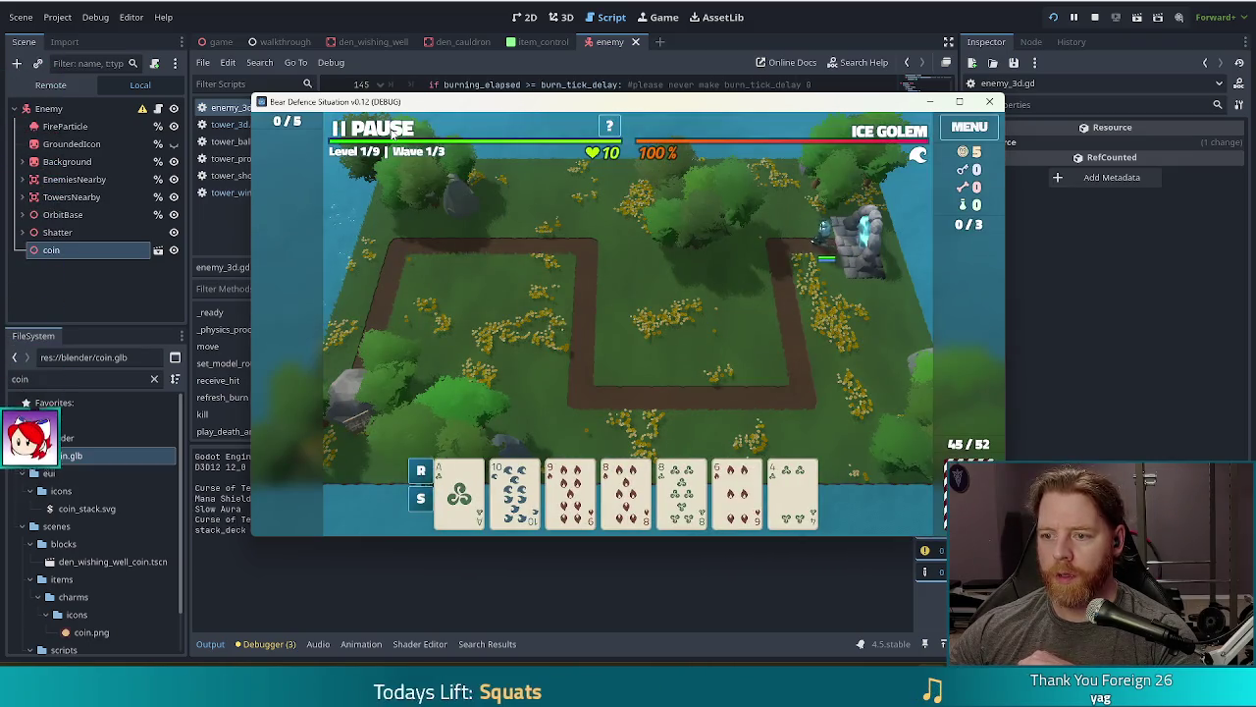
click(393, 132)
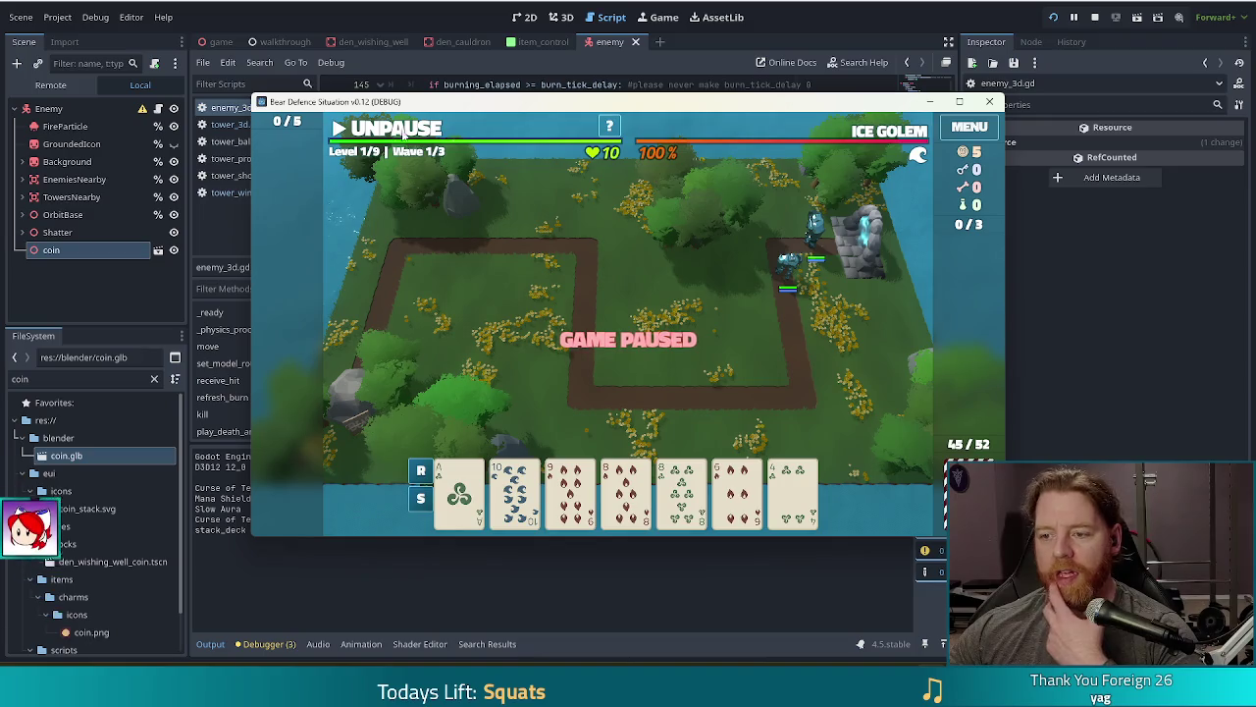
click(100, 263)
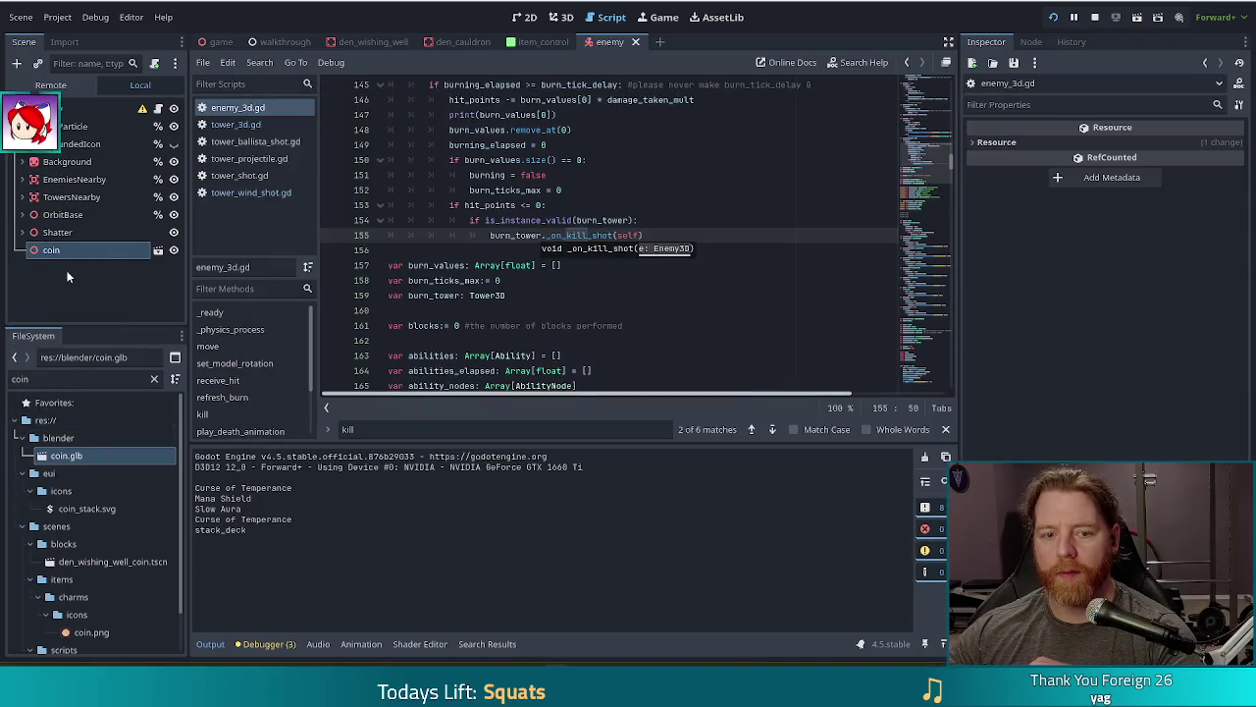
click(55, 251)
Step: Set the coin's Transform scale to 3, then 5, checking each in the running game
click(999, 142)
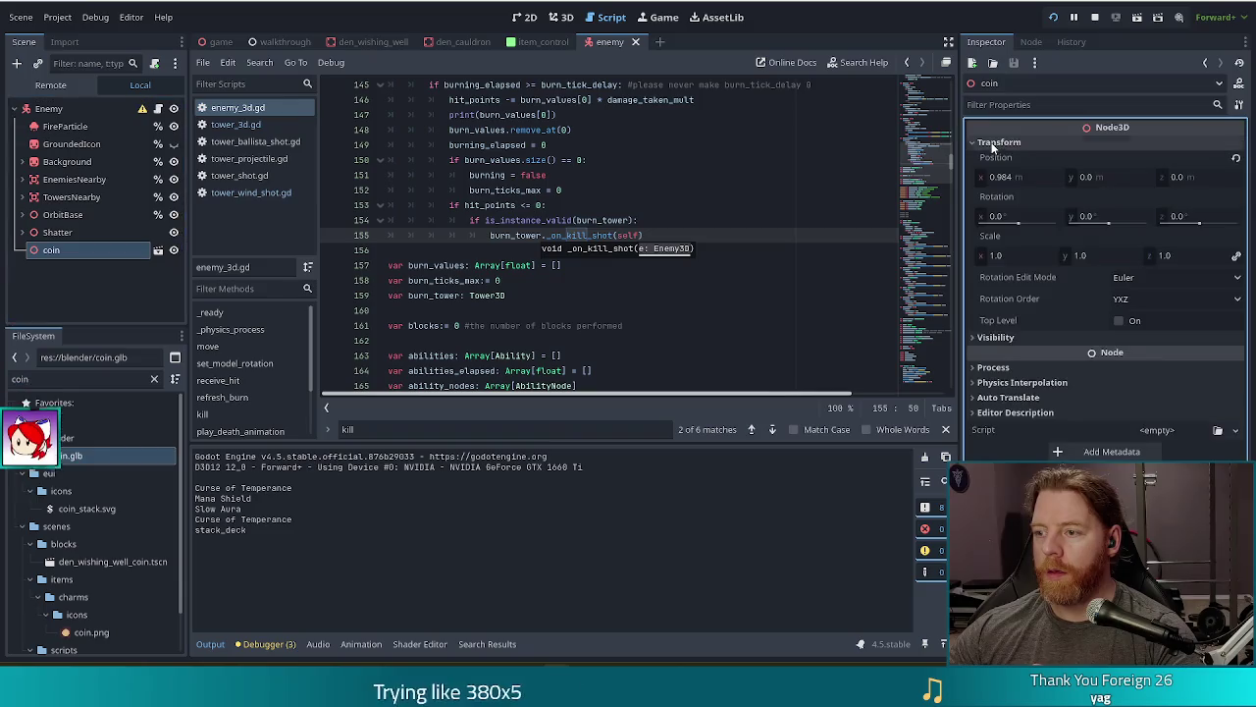
click(1009, 257)
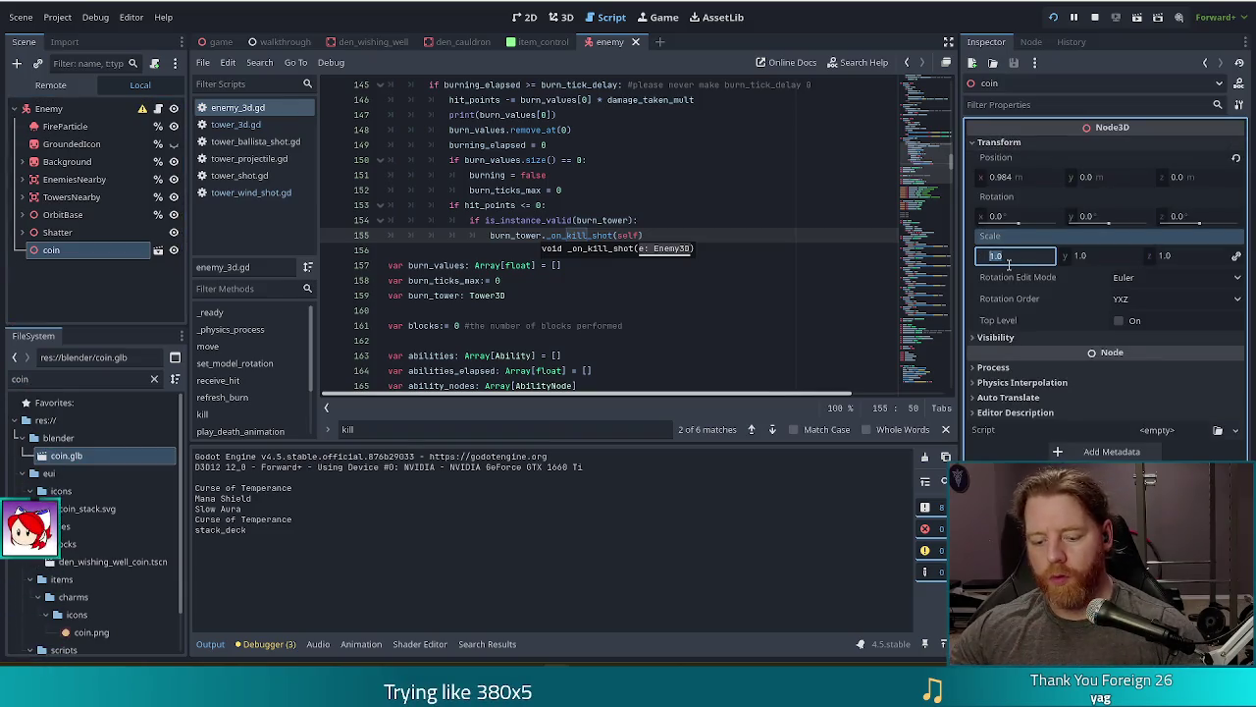
text(3)
key(Return)
key(F5)
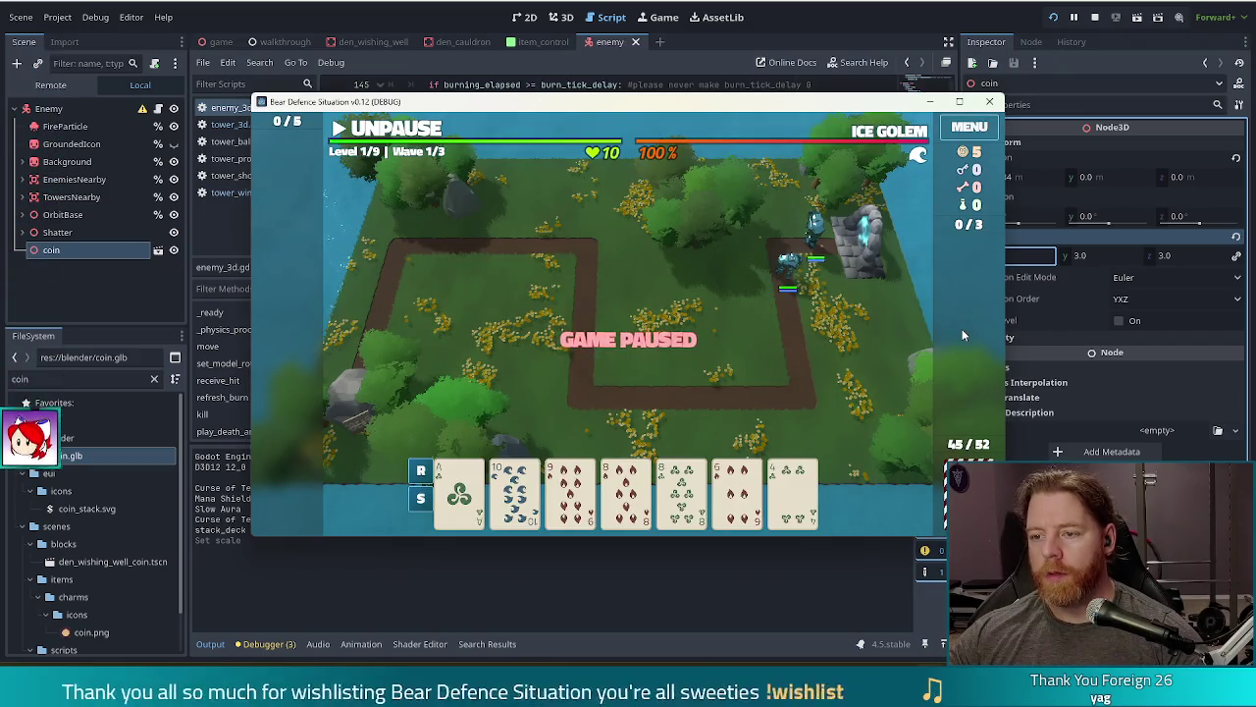
click(1061, 310)
text(5)
key(Return)
key(F5)
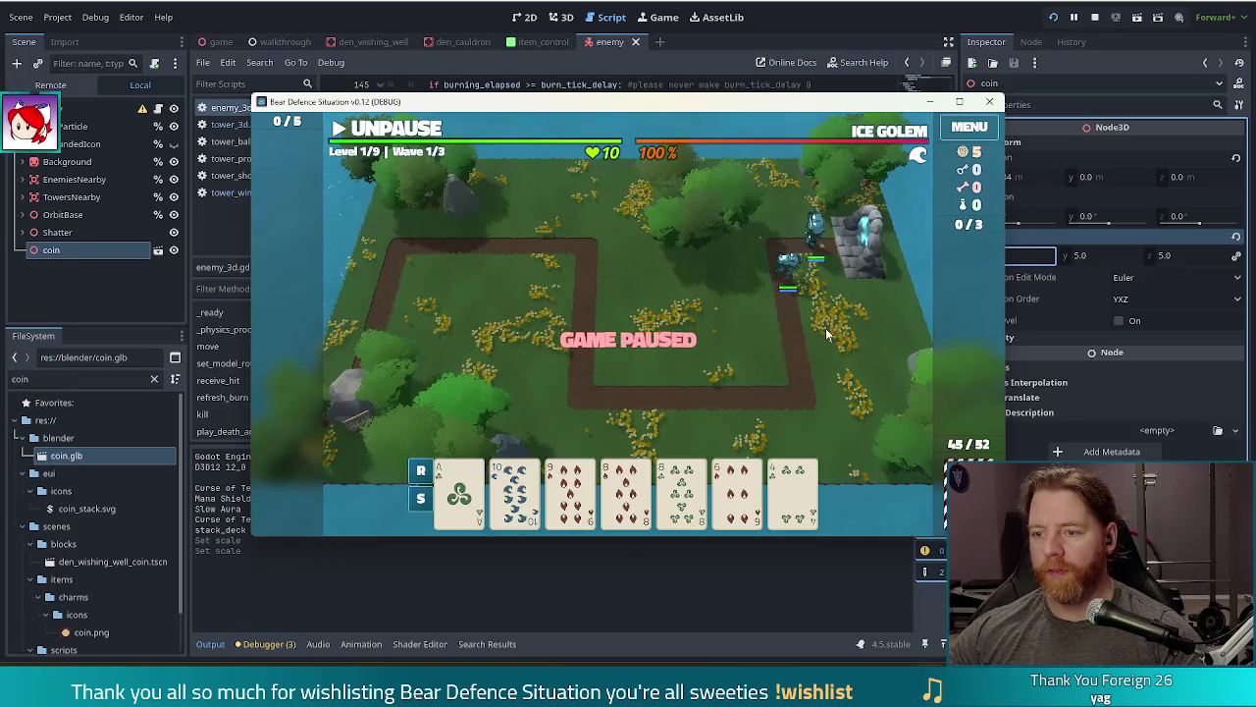
Step: Set the coin's scale to 10 and check it in the paused game
click(1029, 253)
text(10)
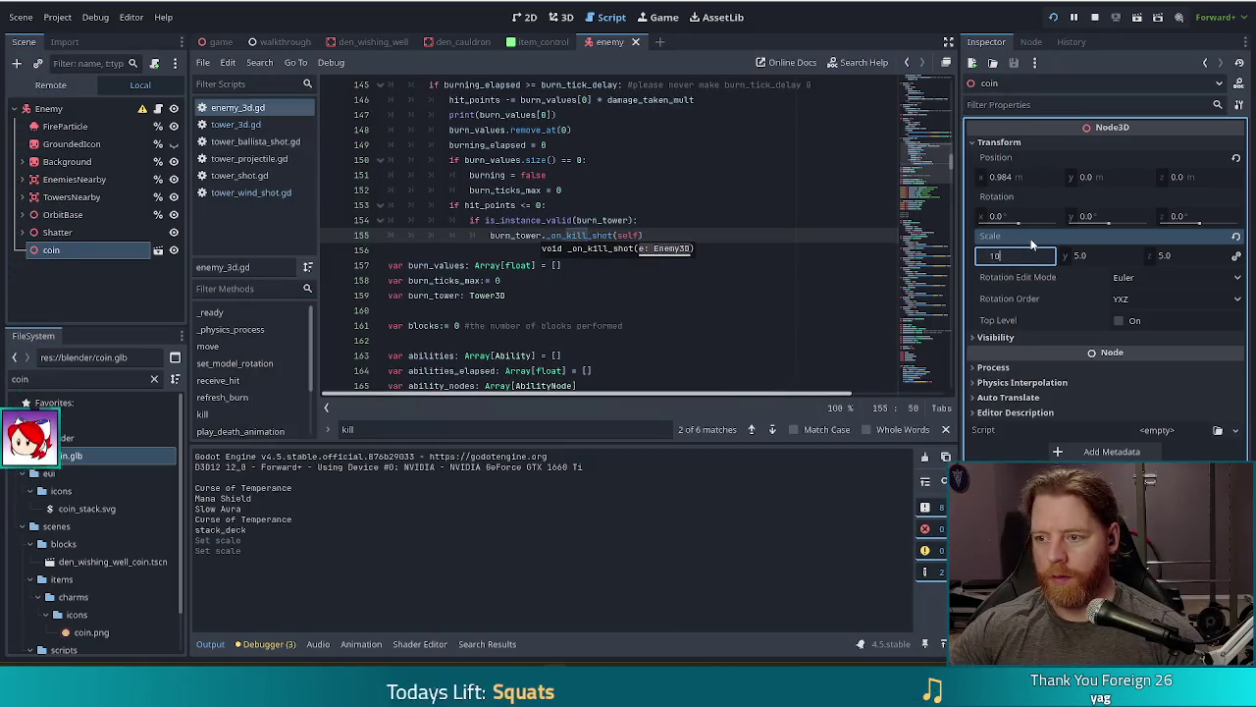
key(Return)
key(F5)
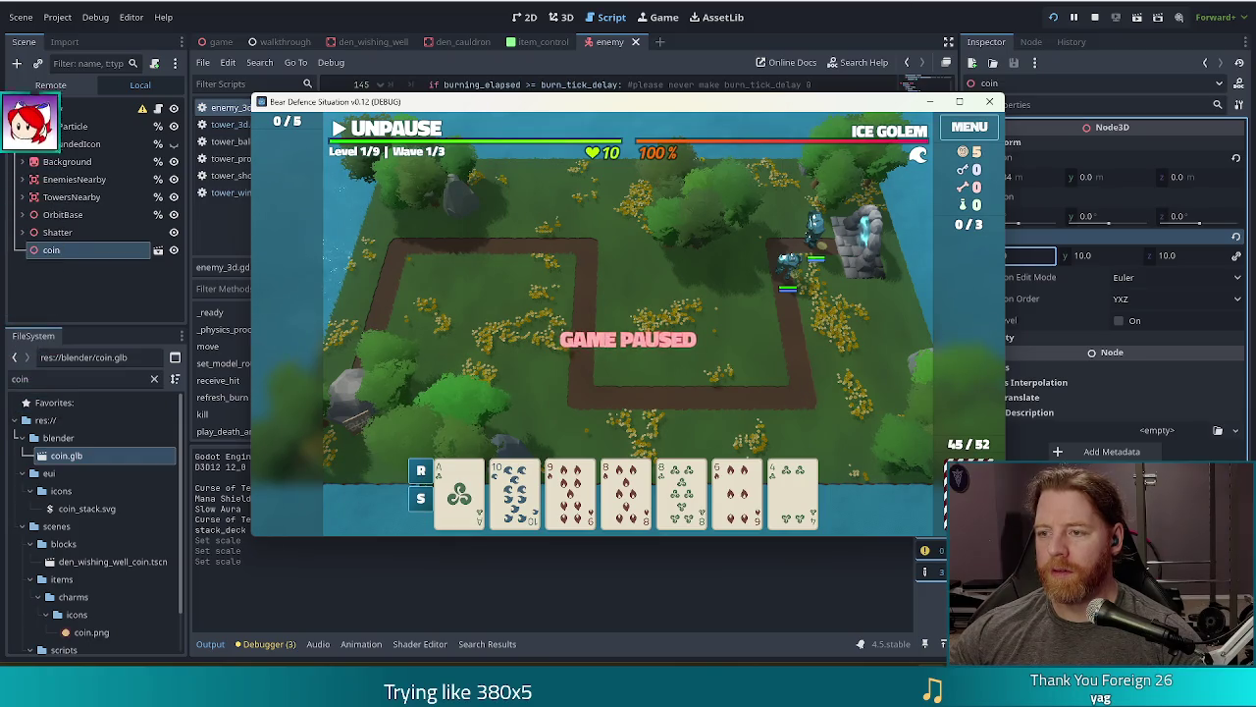
click(1027, 244)
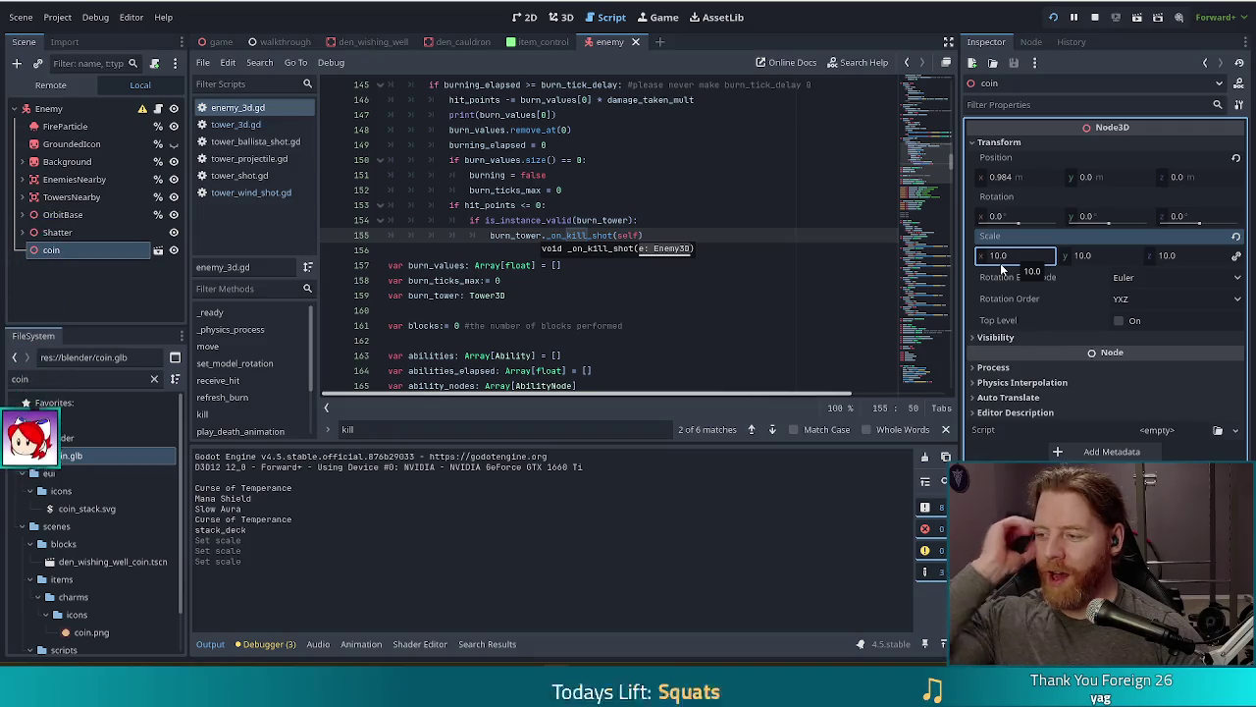
click(1007, 257)
Step: Set the coin's scale to 15, view it in the game window, then stop the game
text(15)
key(Return)
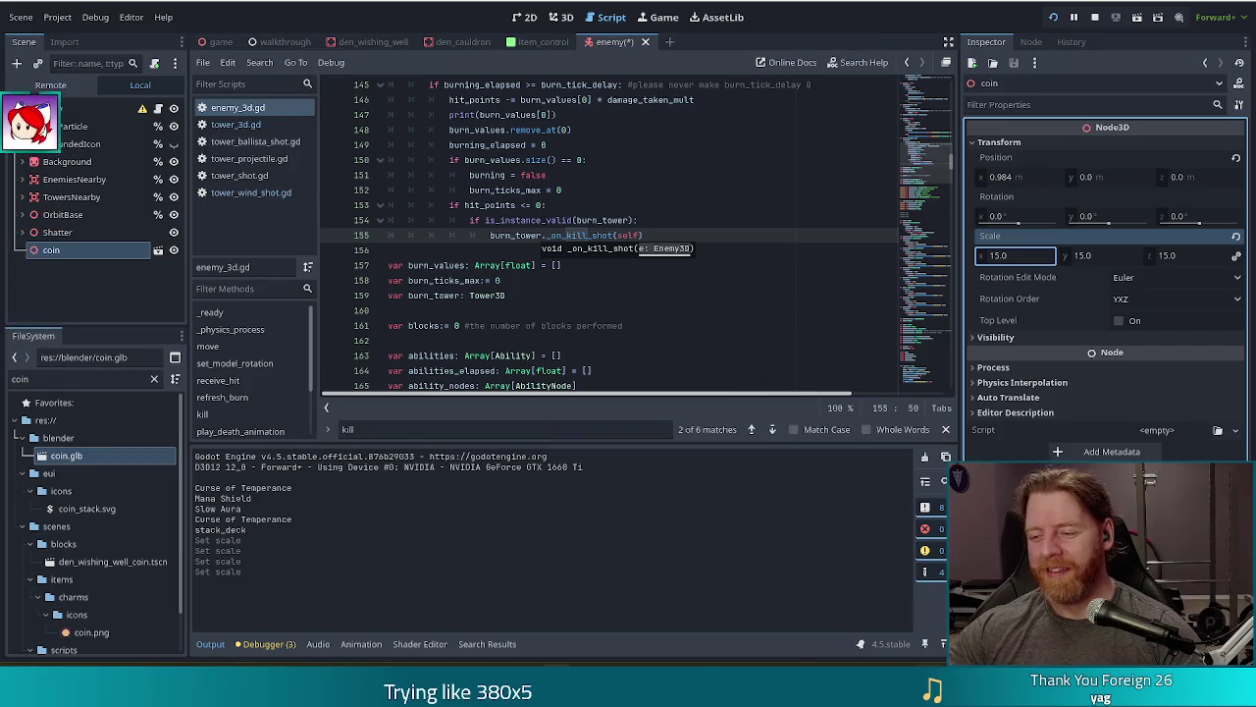
key(alt+Tab)
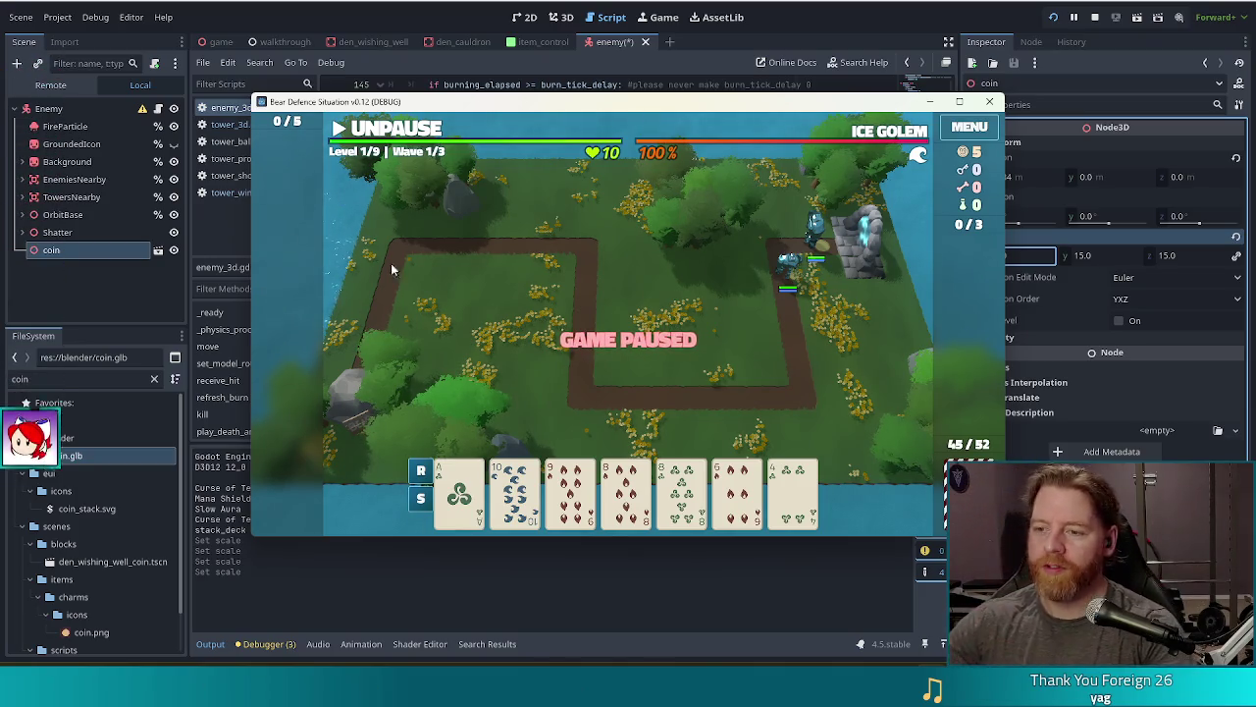
click(1095, 16)
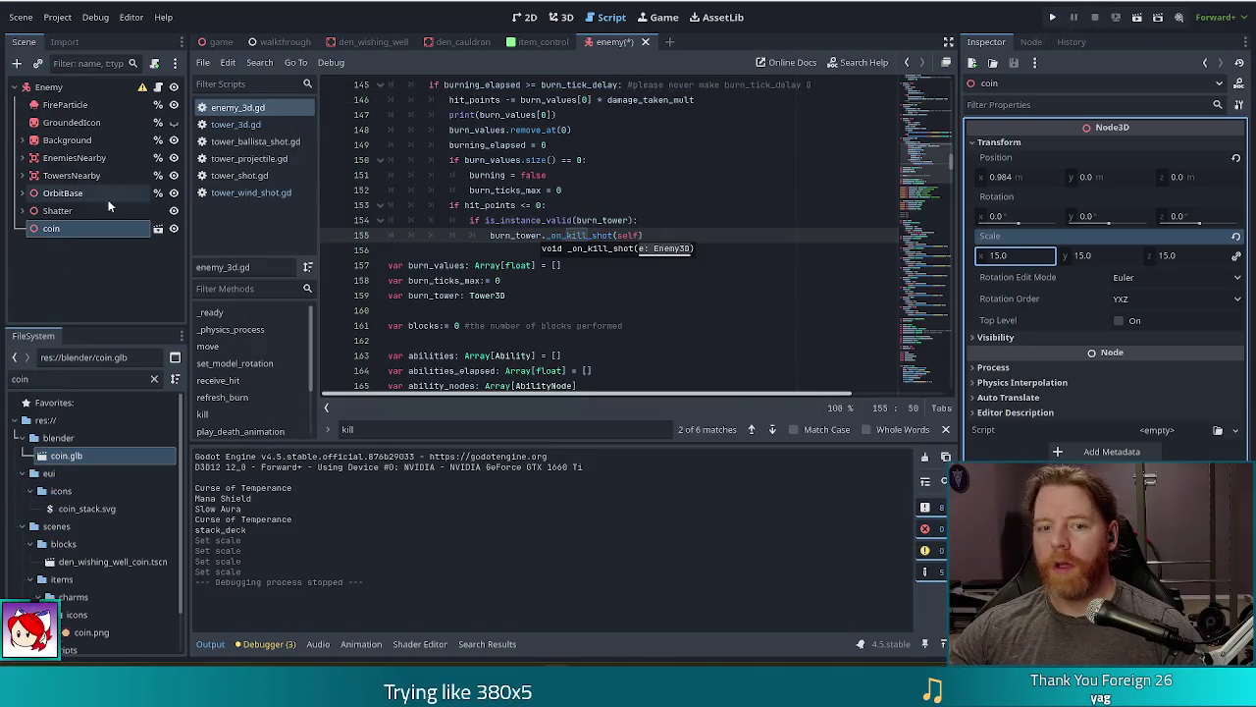
Step: Add a RigidBody3D child node to the Enemy root
click(48, 87)
click(16, 63)
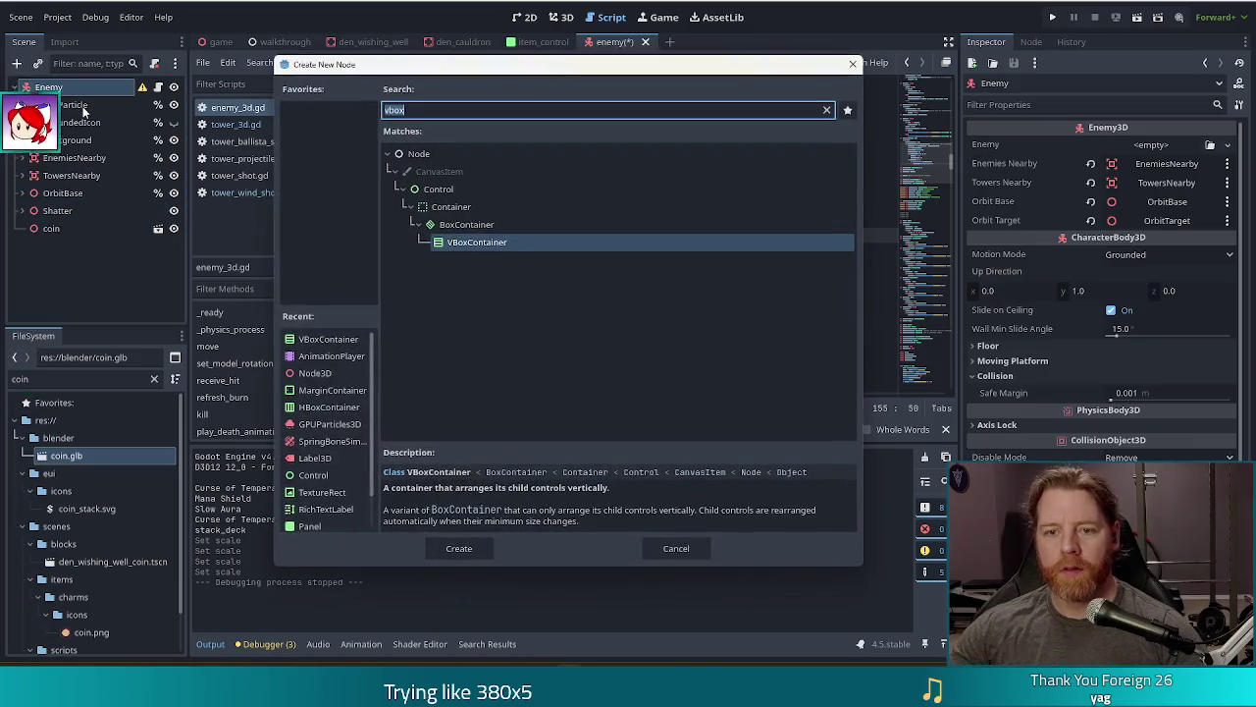
text(ri)
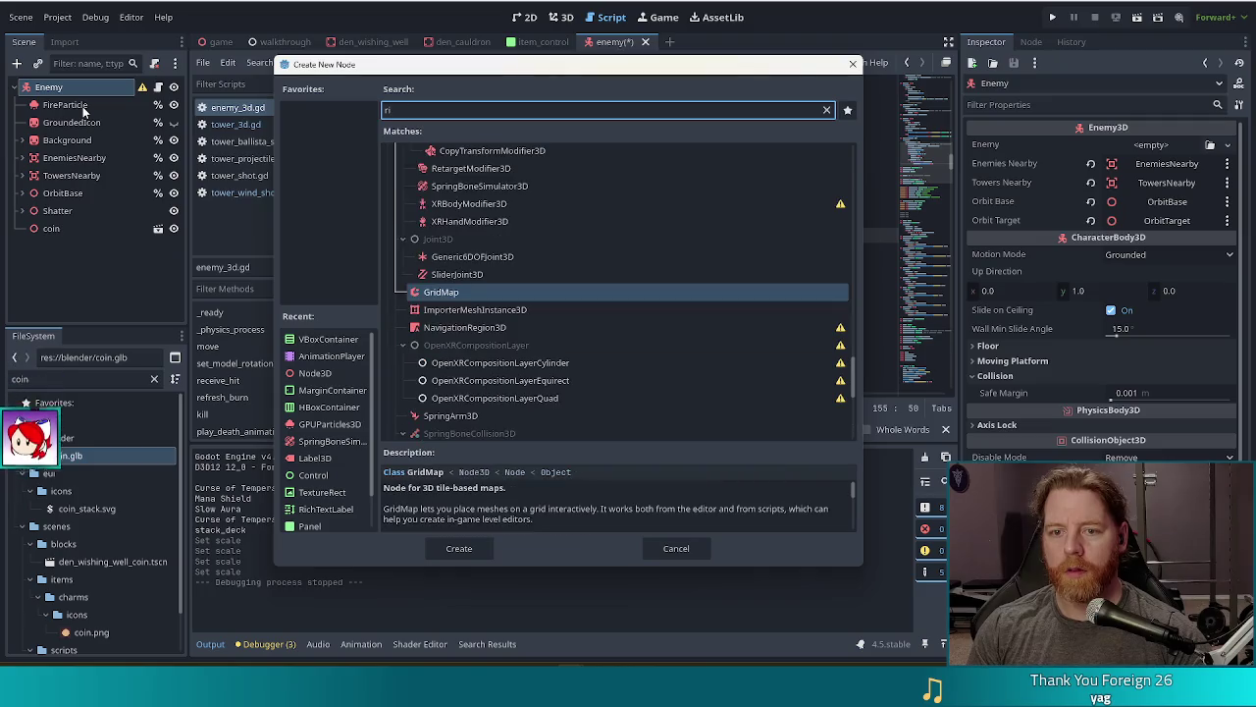
key(BackSpace)
key(BackSpace)
text(body)
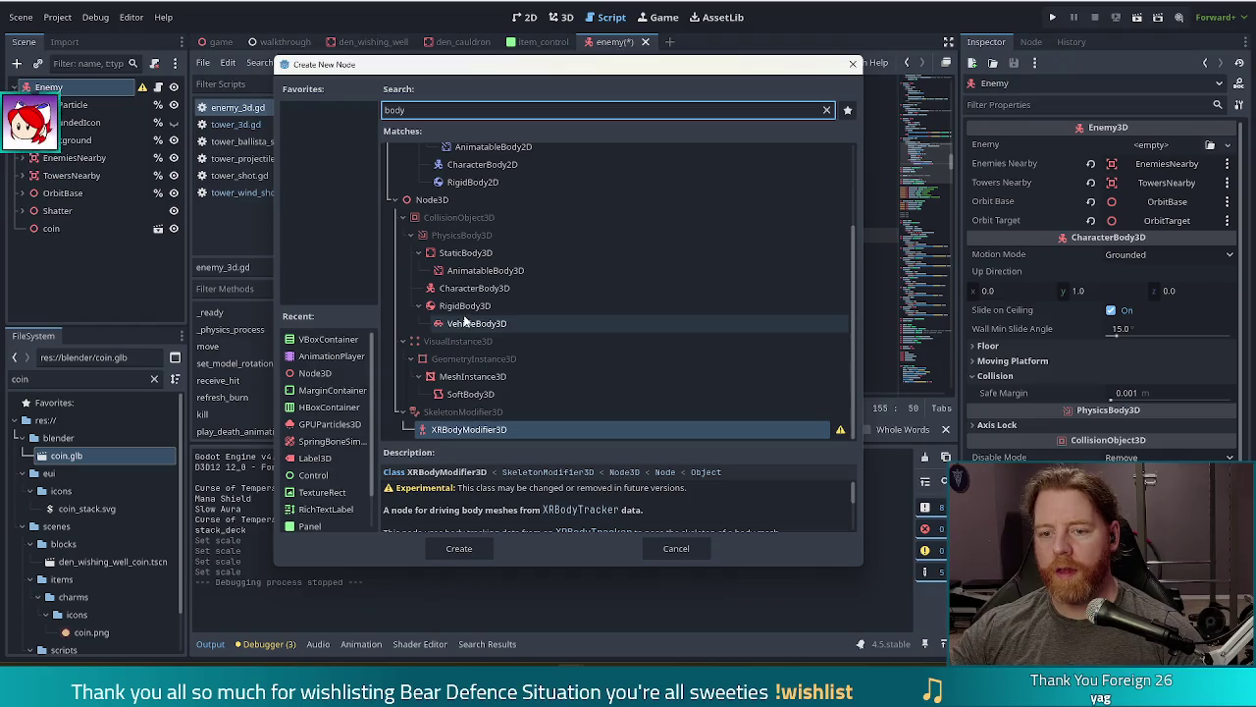
double_click(464, 307)
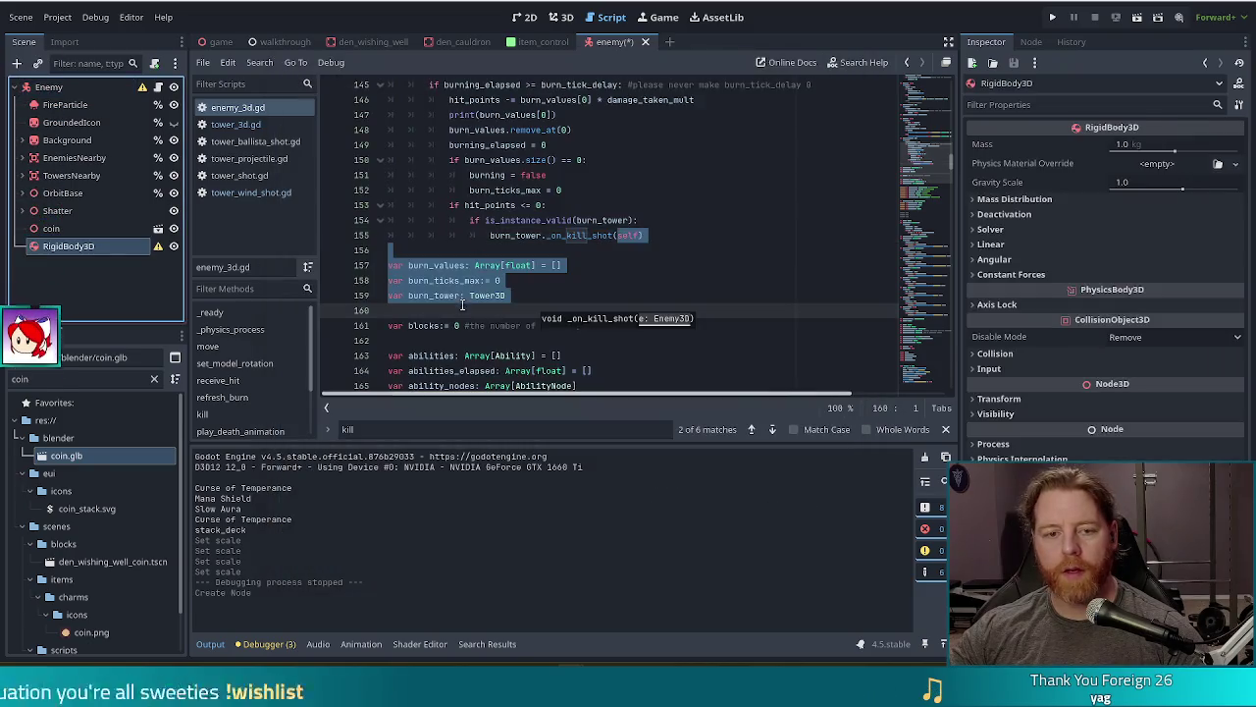
Step: Move the coin under the RigidBody3D and add a CollisionShape3D beside it
click(59, 233)
drag(59, 233, 74, 246)
click(82, 230)
click(16, 63)
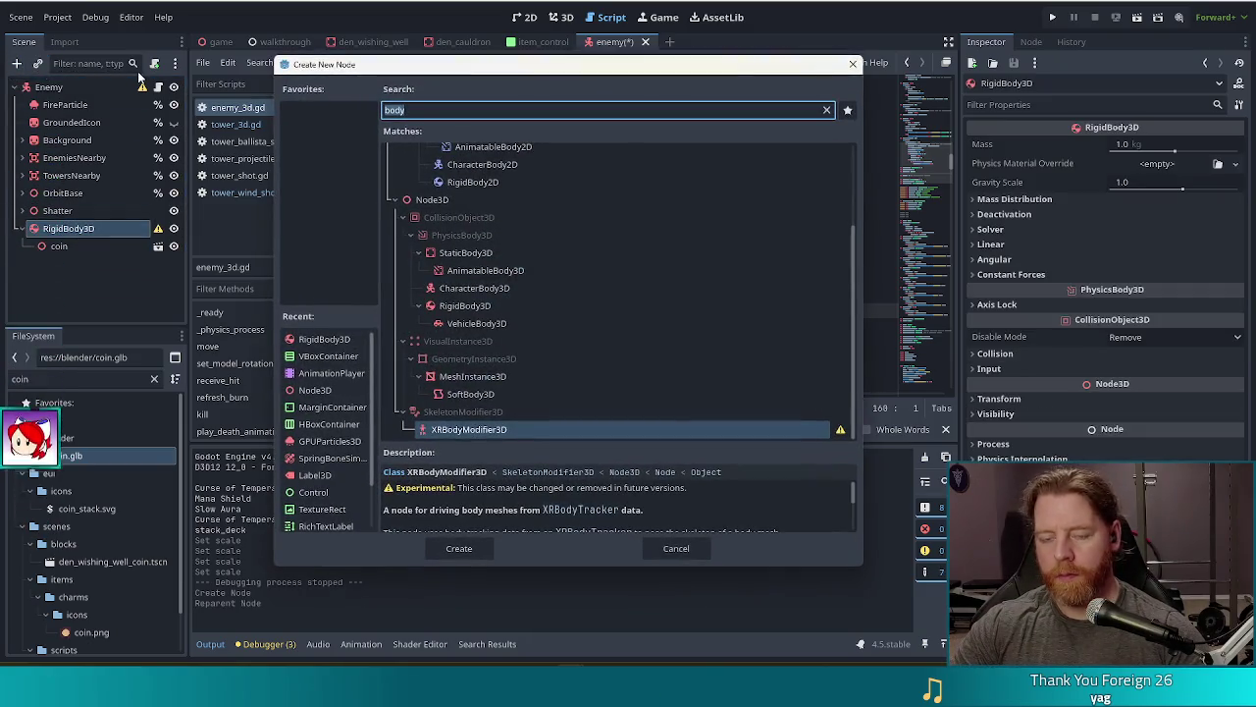
text(colli)
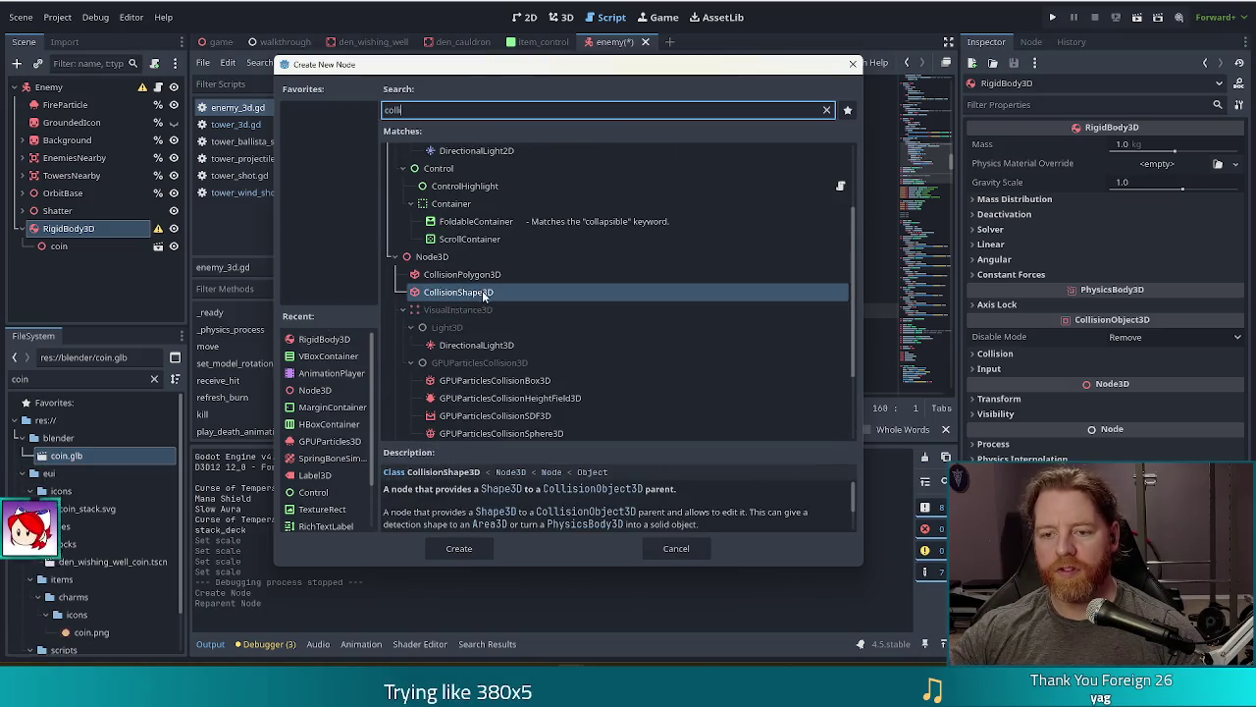
double_click(481, 293)
click(549, 21)
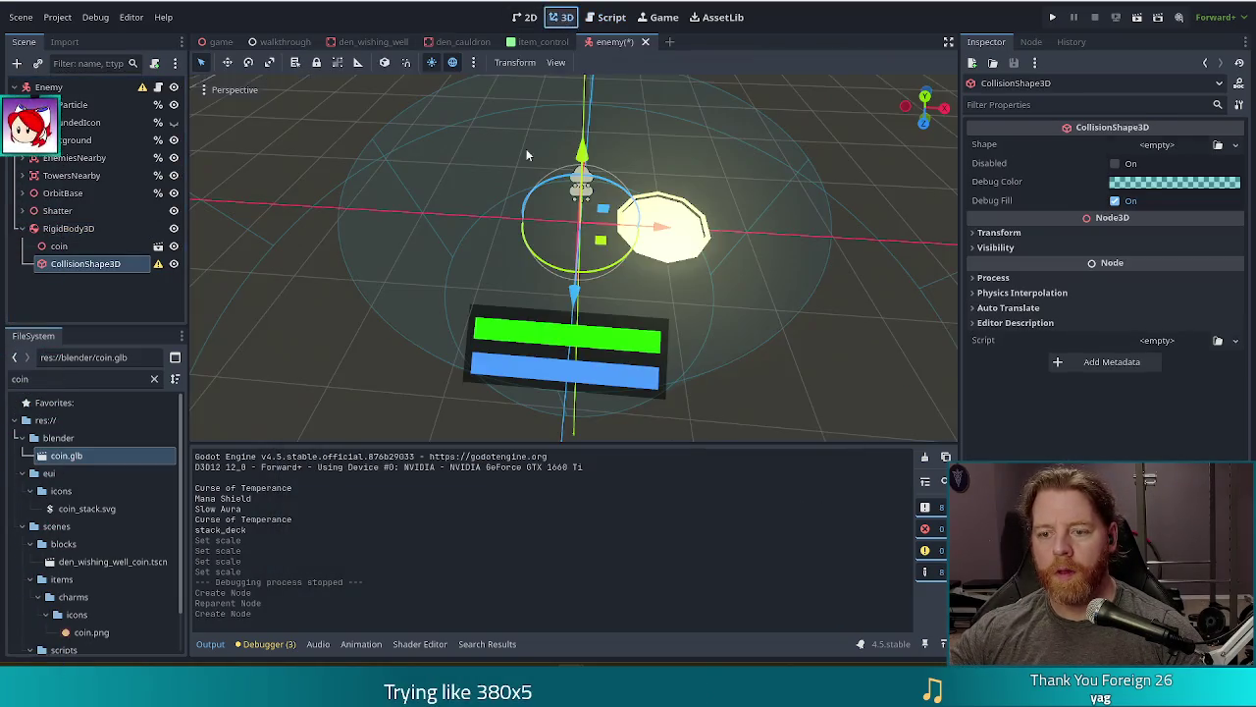
Step: Revert the coin's X position from 0.984 to 0, then select the CollisionShape3D
scroll(775, 348, up, 2)
mouse_move(831, 331)
mouse_down()
mouse_move(780, 324)
mouse_move(836, 334)
mouse_move(693, 266)
mouse_move(634, 261)
mouse_move(660, 275)
mouse_up()
scroll(836, 328, down, 3)
scroll(661, 273, down, 2)
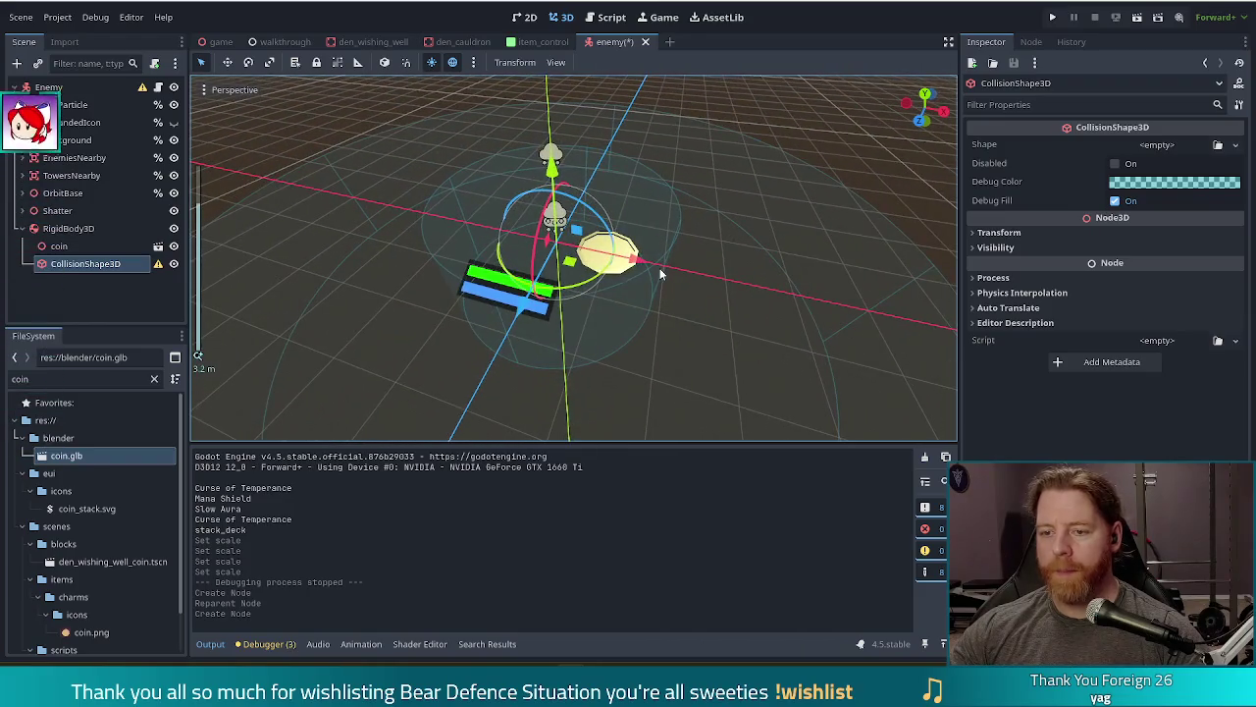
click(67, 228)
click(59, 245)
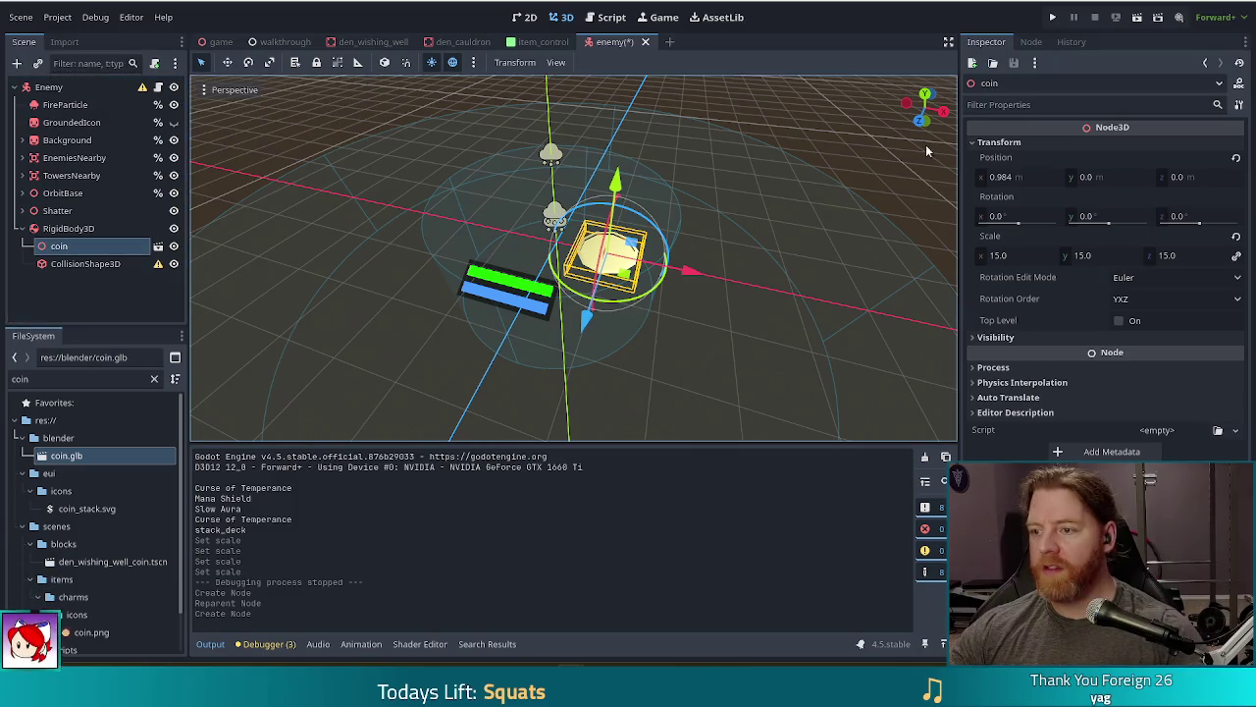
click(1236, 157)
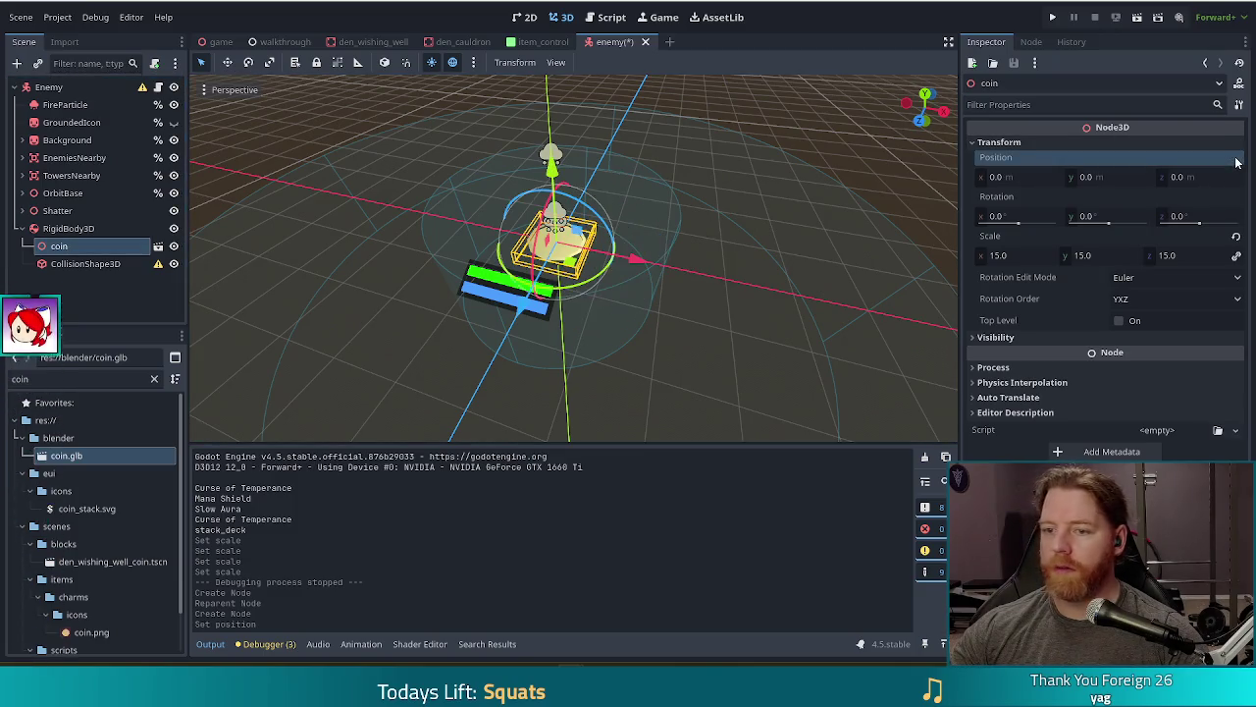
click(56, 265)
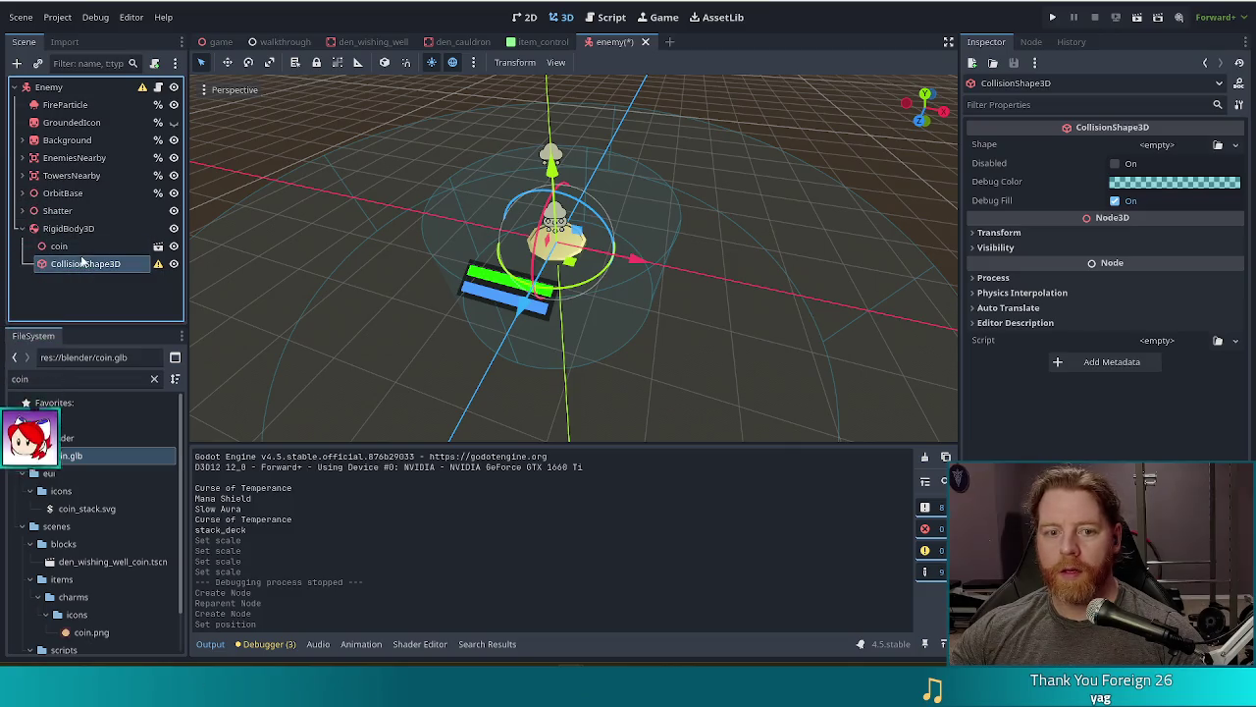
click(1236, 144)
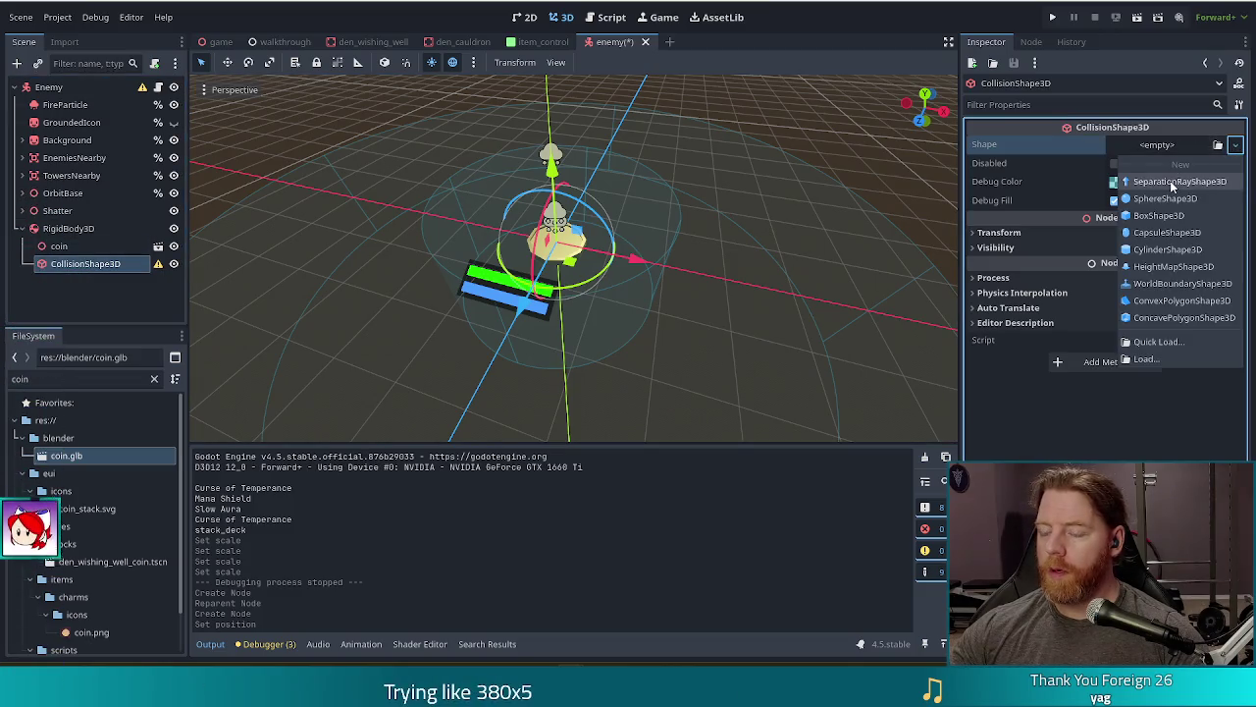
Step: Give the collision shape a new CylinderShape3D, trying heights of 0.1 and 0.25
click(1160, 251)
scroll(633, 255, up, 3)
scroll(633, 255, down, 3)
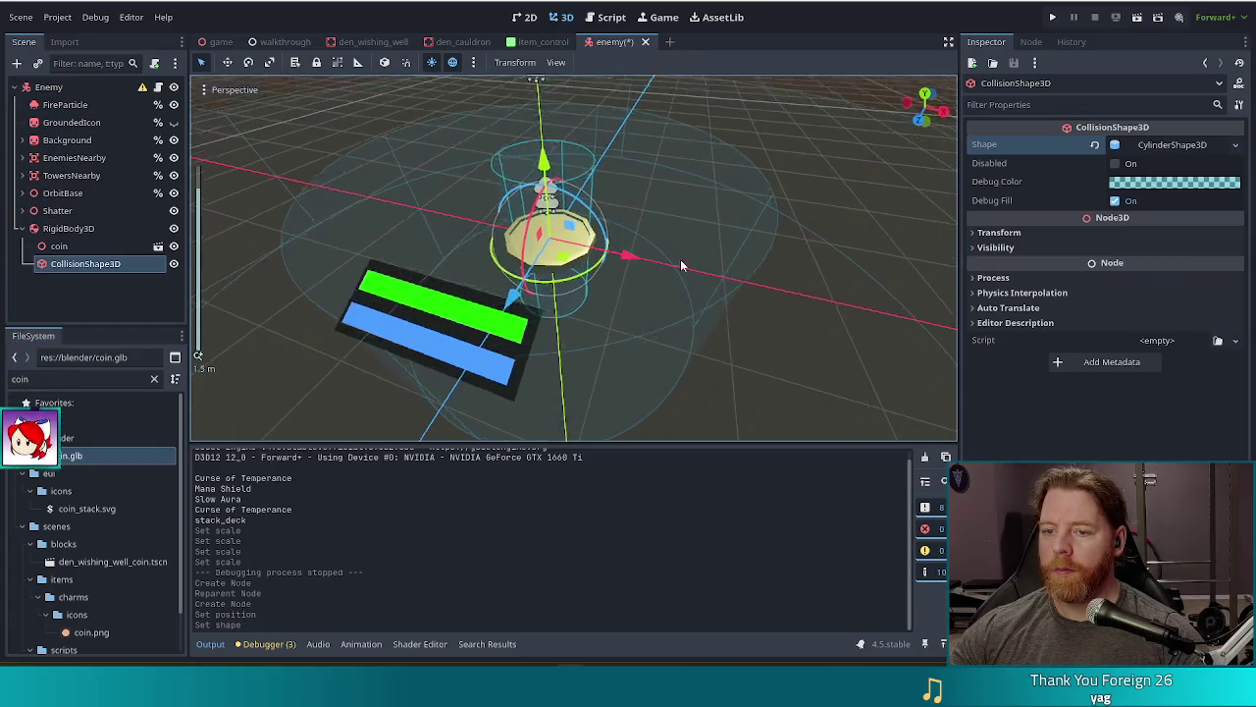
drag(680, 259, 647, 217)
click(1168, 145)
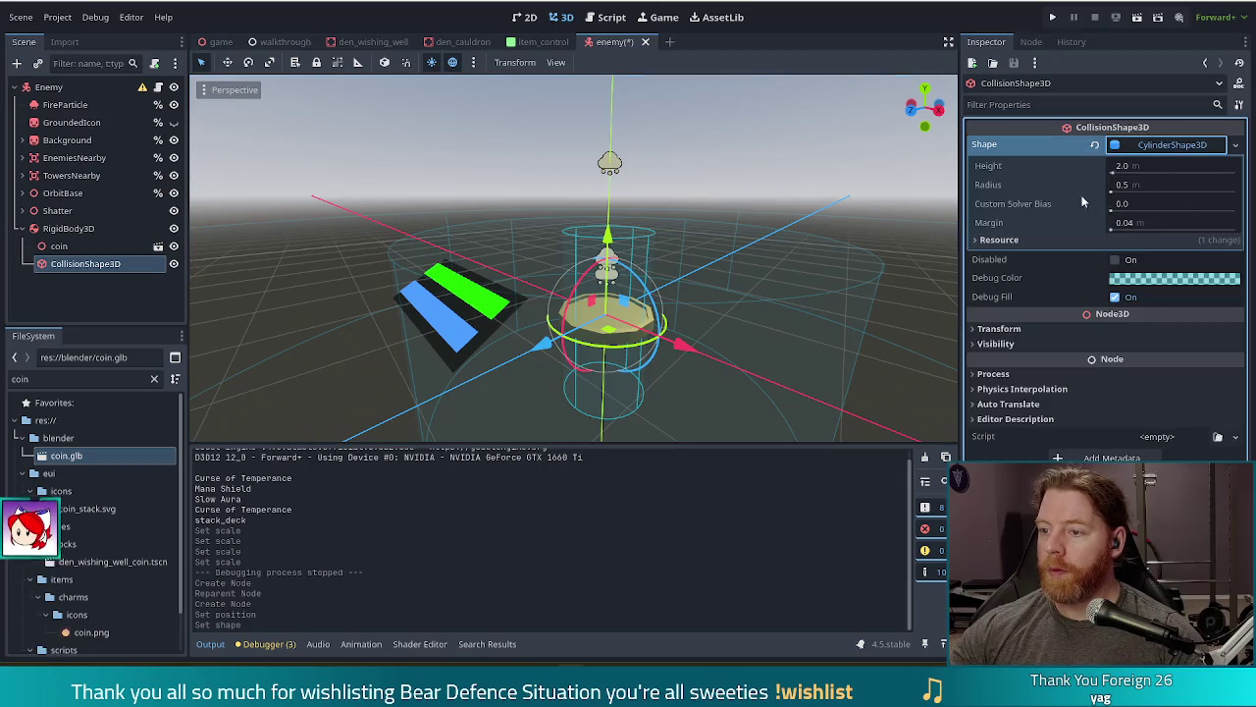
click(1160, 163)
text(0.1)
key(Return)
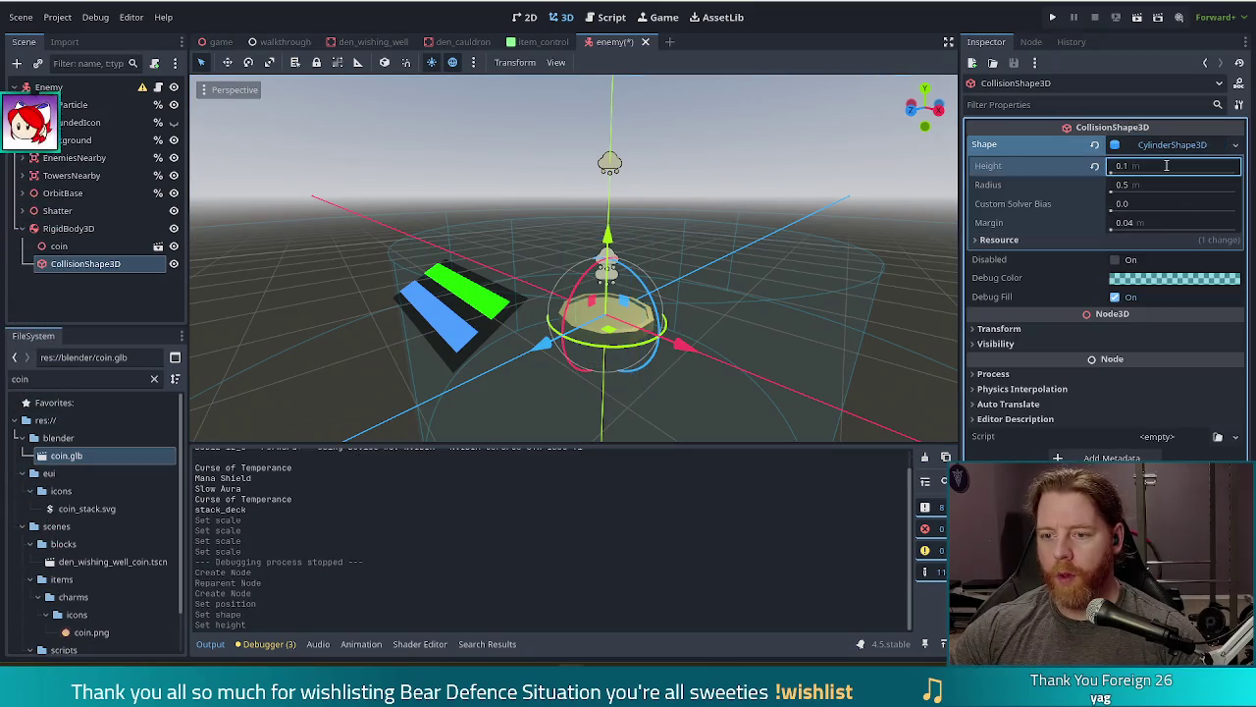
click(1165, 165)
text(0.25)
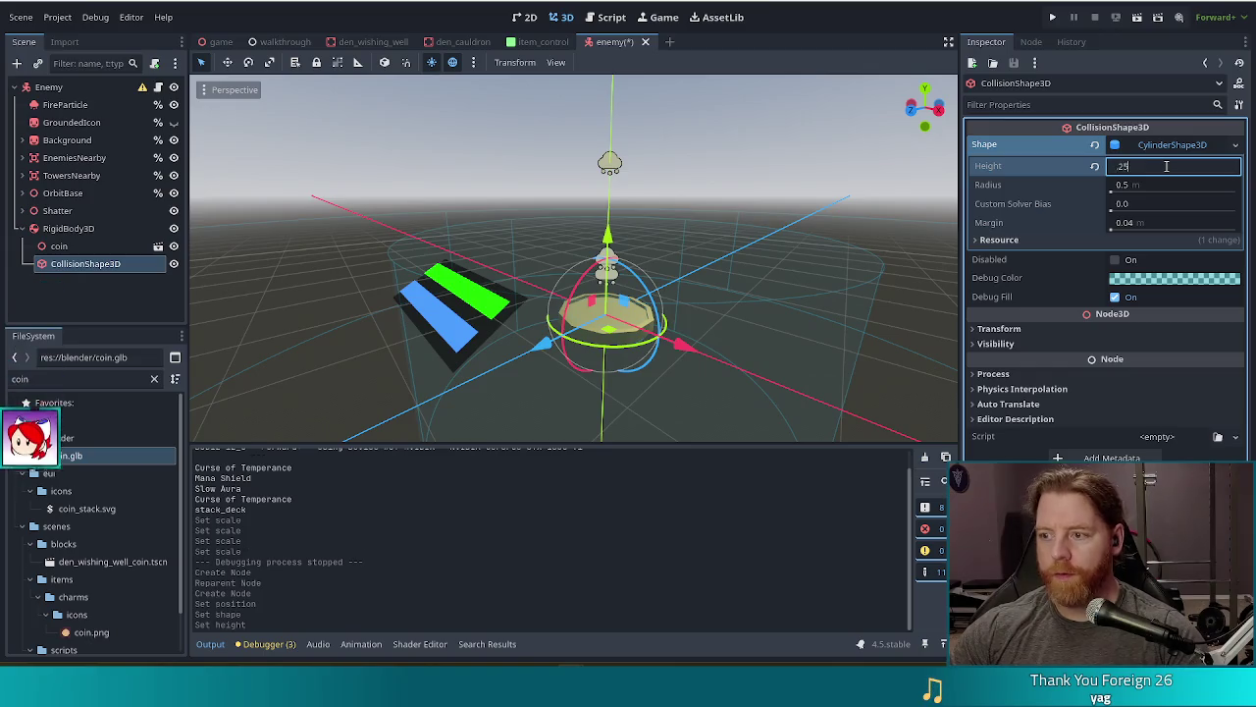
key(Return)
Step: Settle the cylinder at height 0.2 and radius 0.6, then save the enemy scene
drag(758, 200, 825, 379)
mouse_move(728, 223)
mouse_down()
mouse_move(730, 310)
mouse_move(732, 202)
mouse_move(697, 85)
mouse_move(688, 426)
mouse_move(686, 413)
mouse_up()
click(1156, 166)
text(0.2)
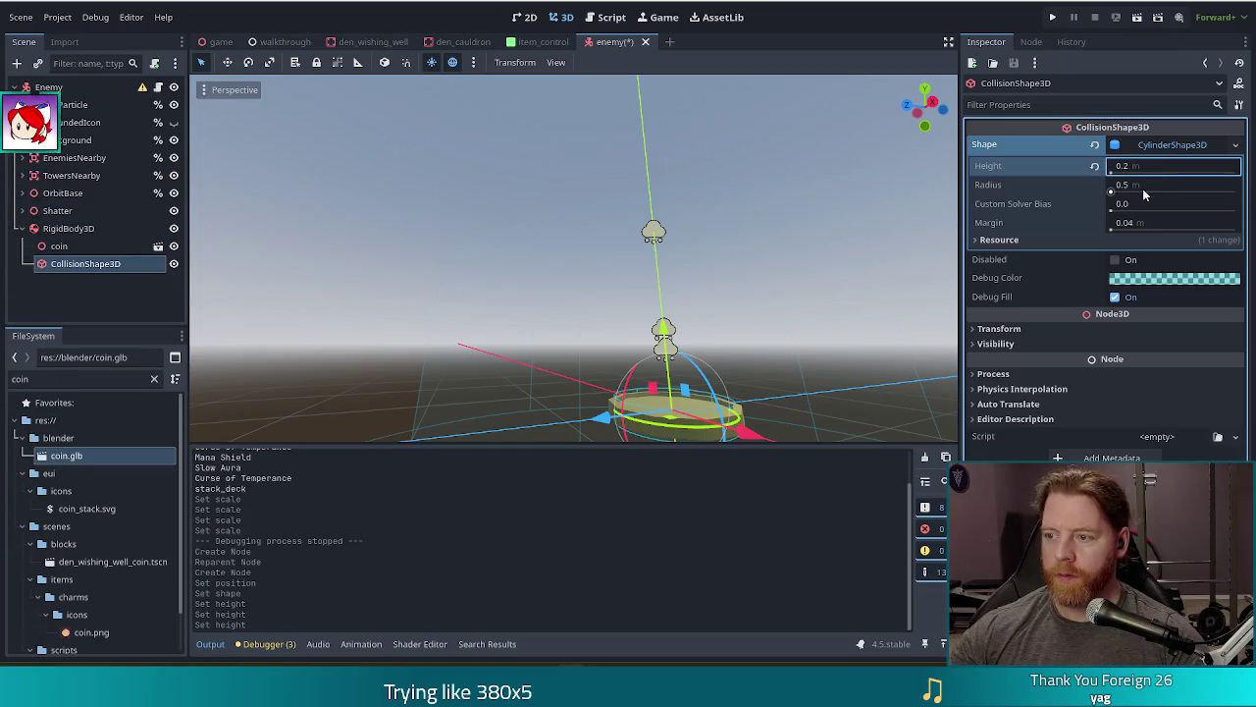
click(1144, 186)
text(0.6)
key(Return)
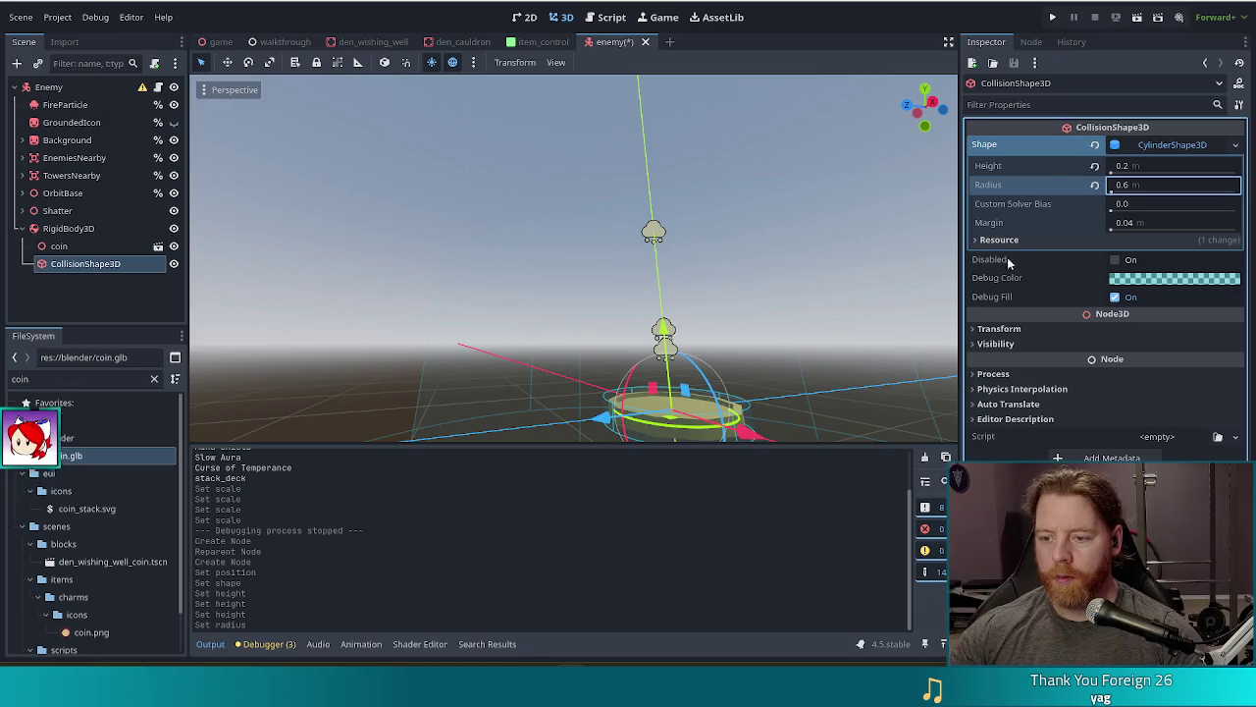
mouse_move(753, 299)
mouse_down()
mouse_move(748, 420)
mouse_move(794, 318)
mouse_move(833, 396)
mouse_move(833, 446)
mouse_move(838, 113)
mouse_move(771, 388)
mouse_up()
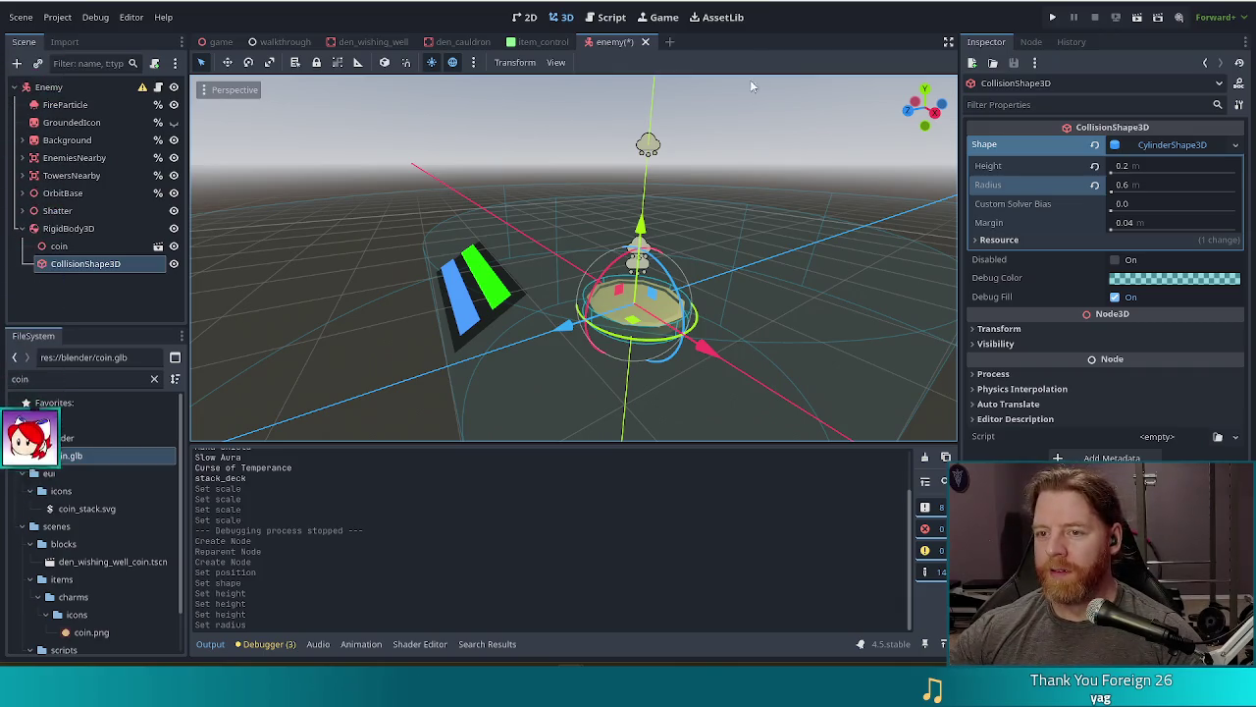
key(ctrl+s)
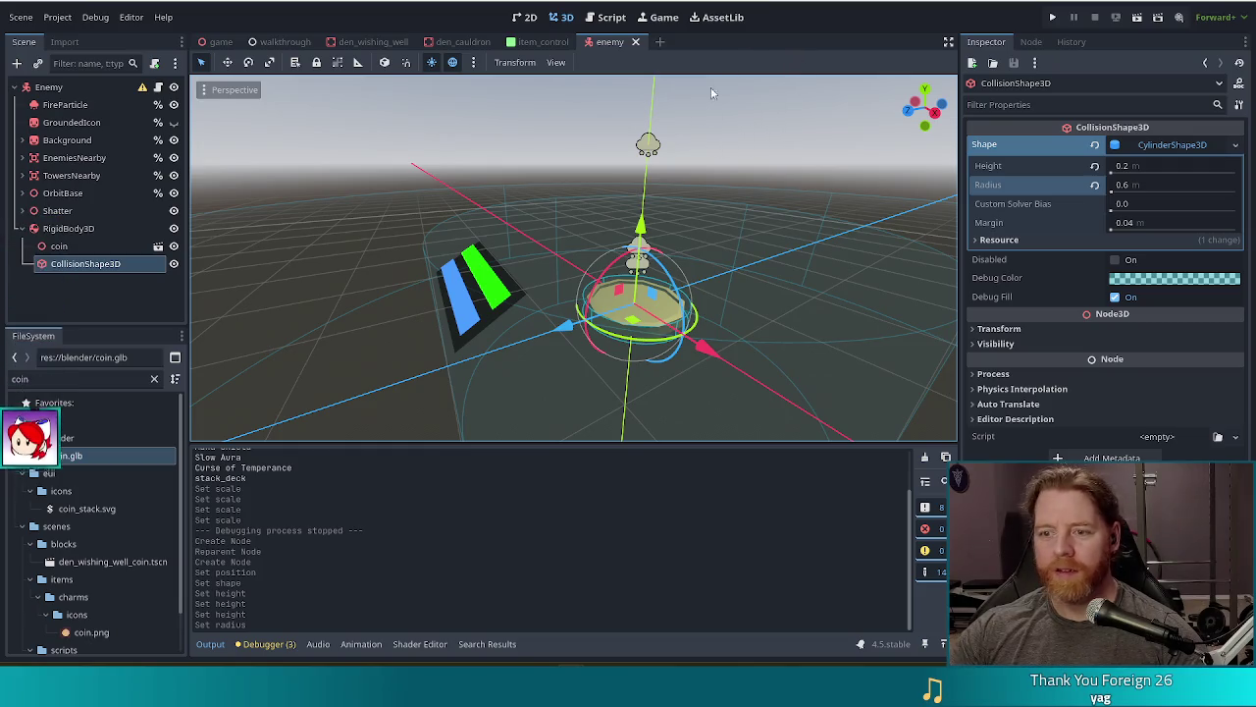
Step: Look over the coin in the 3D view, then switch to the Steam store page
mouse_move(778, 280)
mouse_down()
mouse_move(682, 224)
mouse_move(804, 326)
mouse_up()
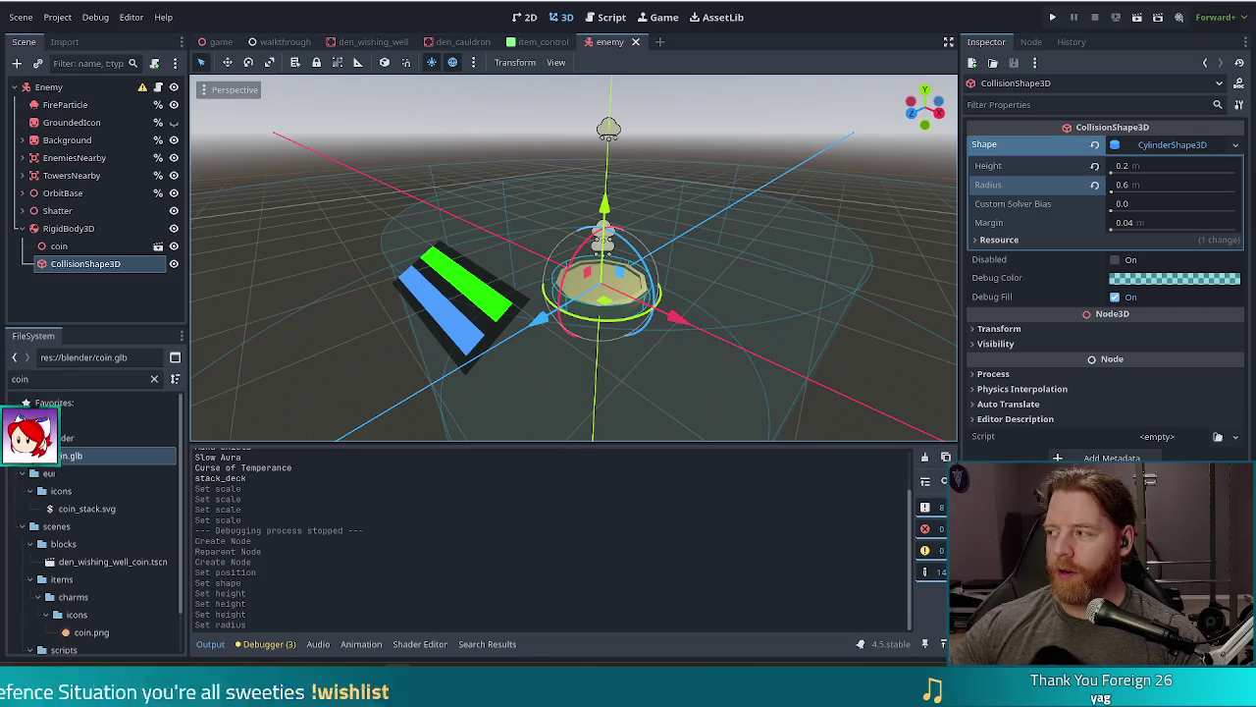
key(alt+Tab)
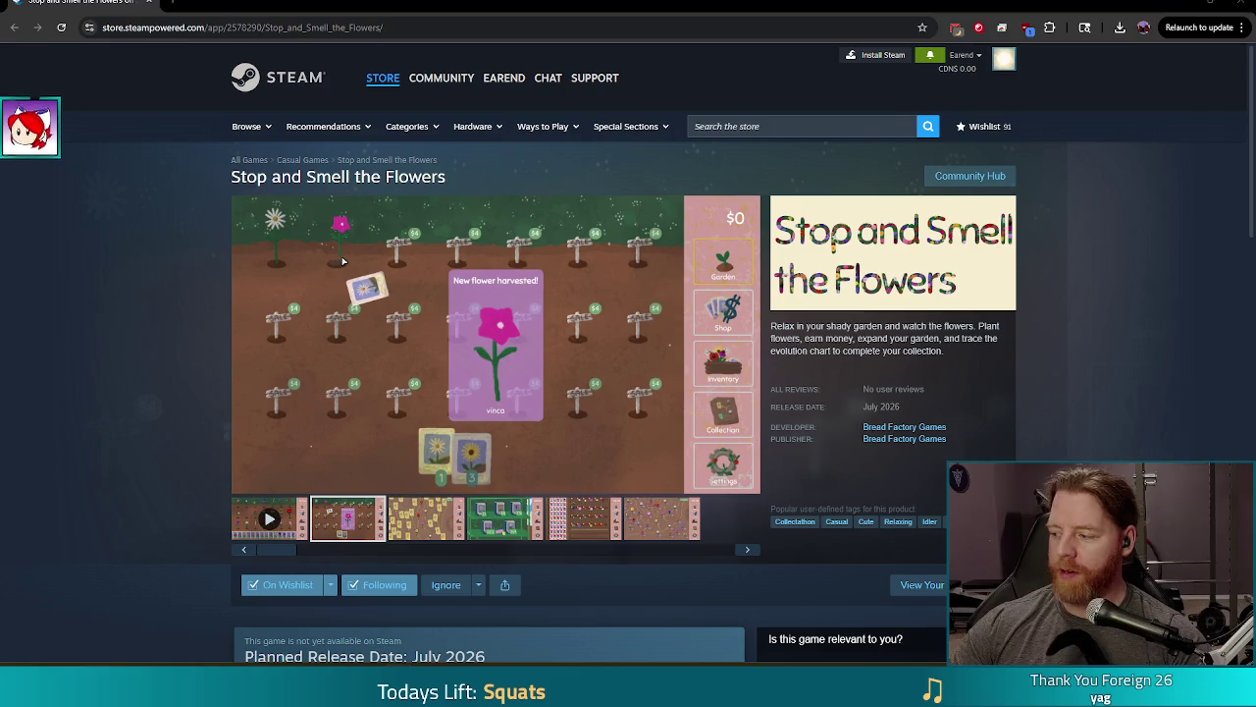
Step: Play the Stop and Smell the Flowers gameplay trailer in full screen
click(269, 517)
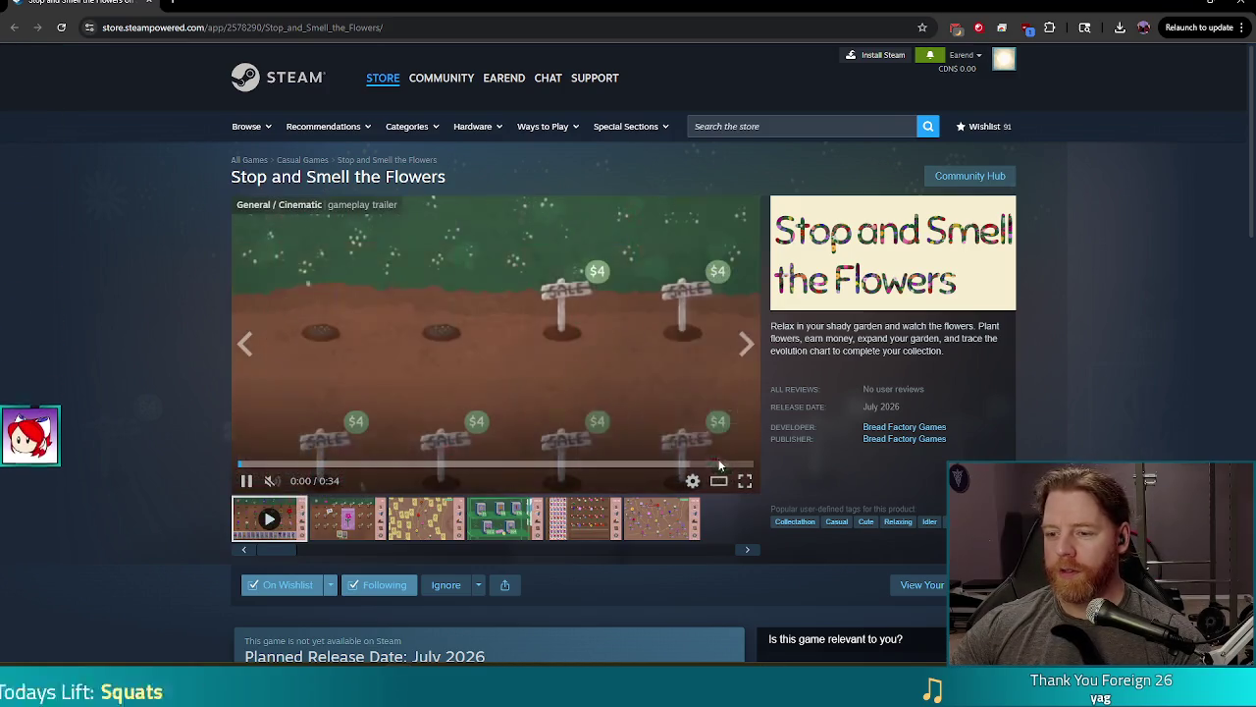
click(745, 479)
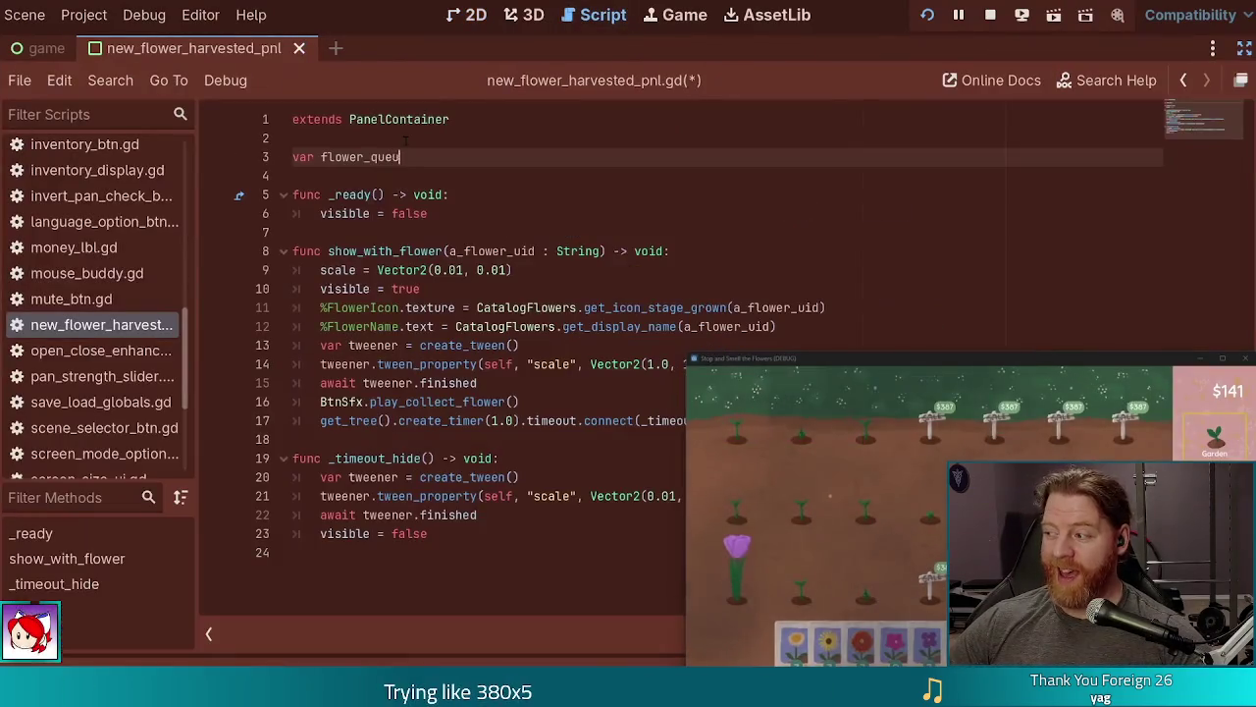
text(e : Array[String] = [])
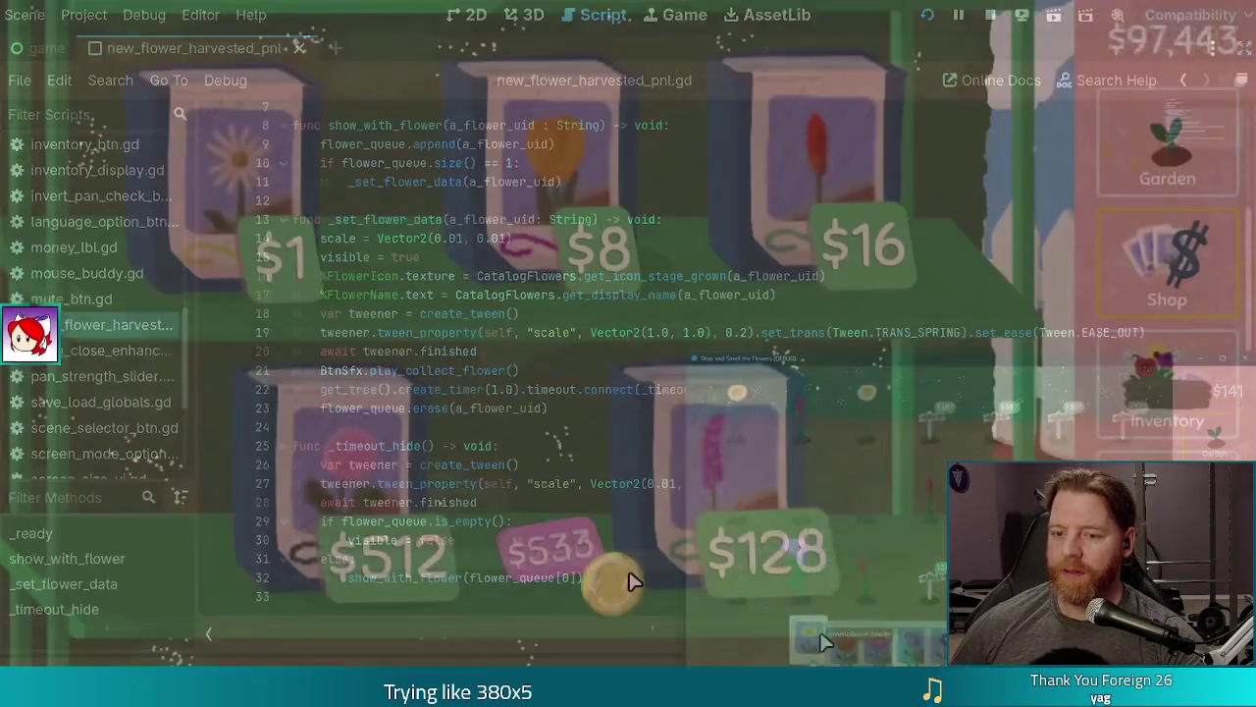
click(631, 581)
click(631, 581)
click(630, 581)
click(631, 581)
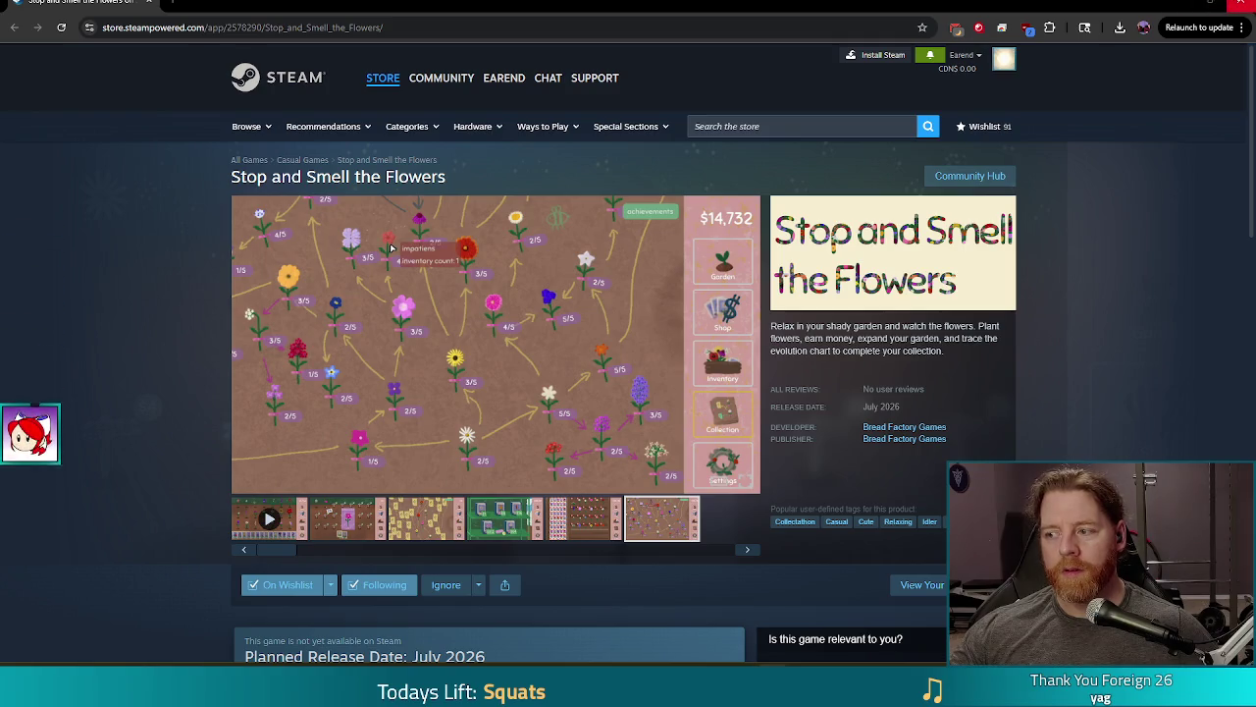
Step: Switch from the Steam store page back to the Godot editor
key(alt+Tab)
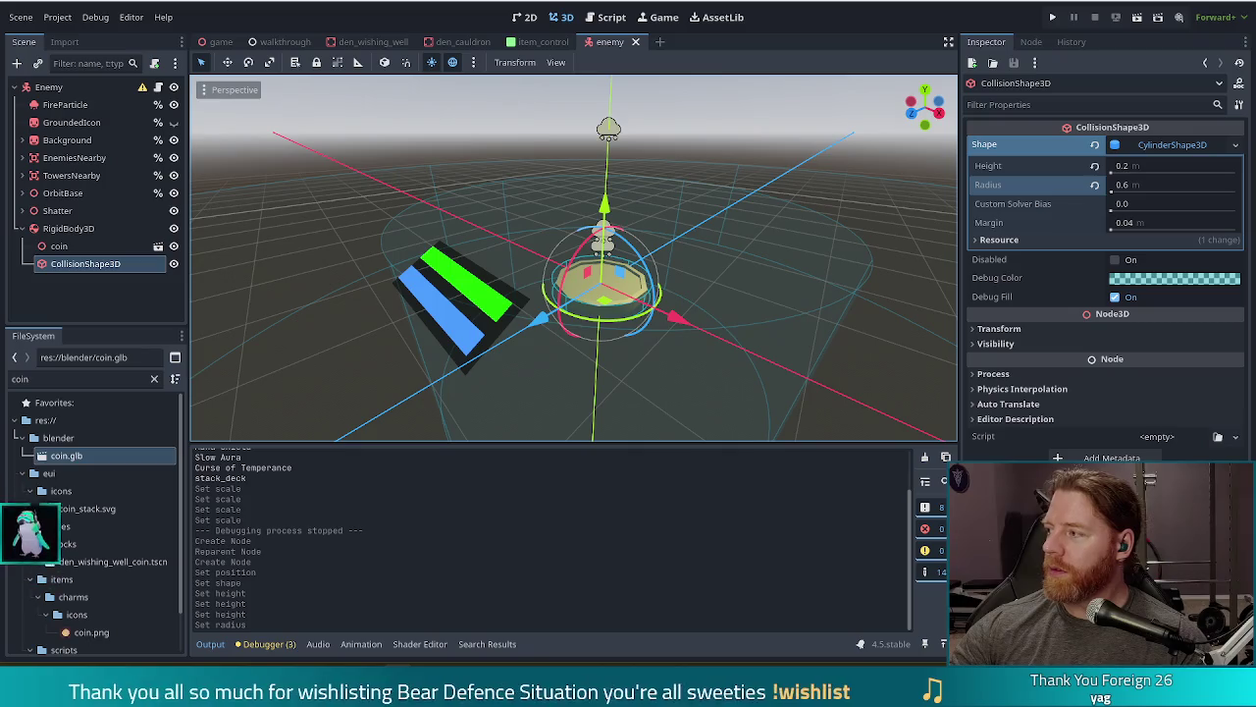
Step: Switch from Godot to the browser showing the Twitch video
key(alt+Tab)
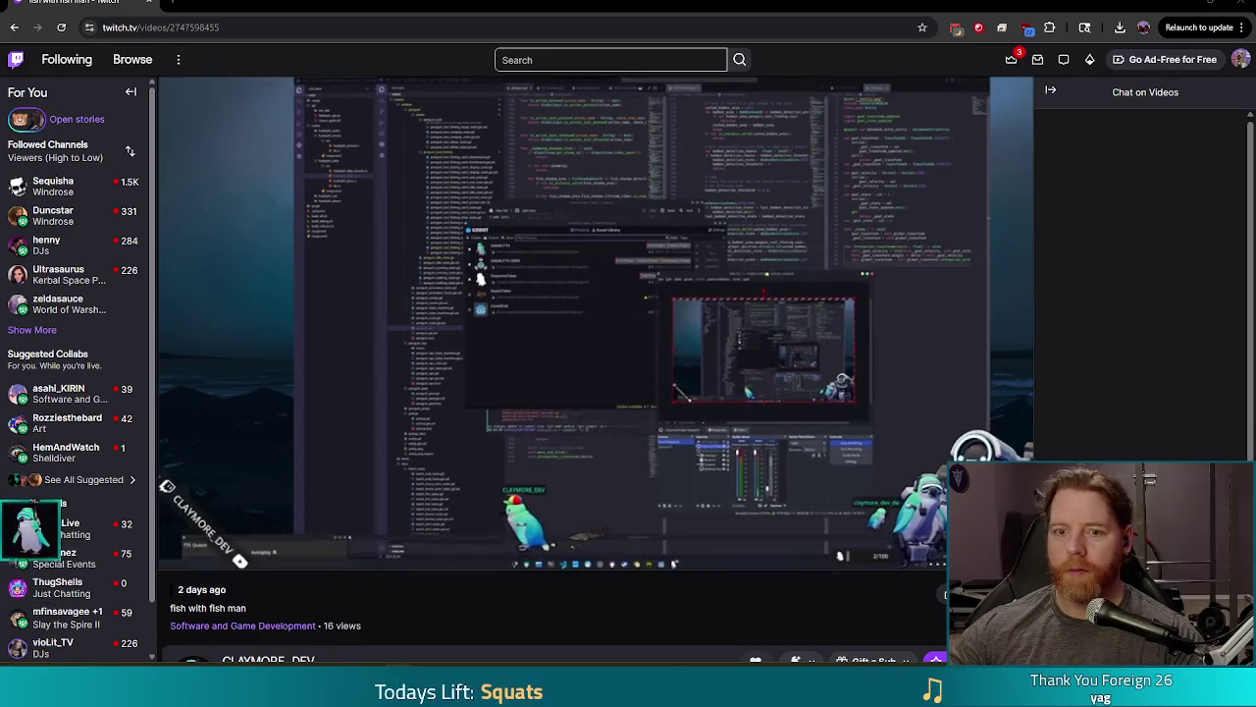
Step: Reload the channel's Videos page and play the "fish with fish man" broadcast full screen
key(alt+Left)
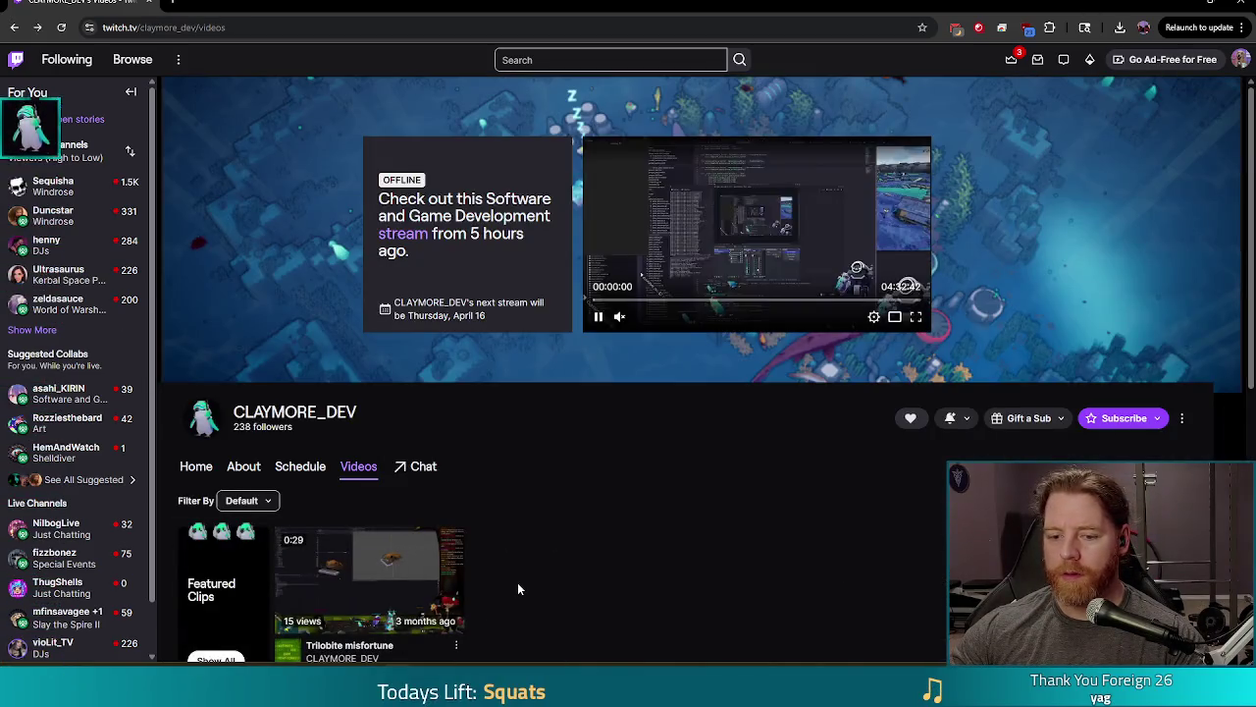
scroll(517, 582, down, 5)
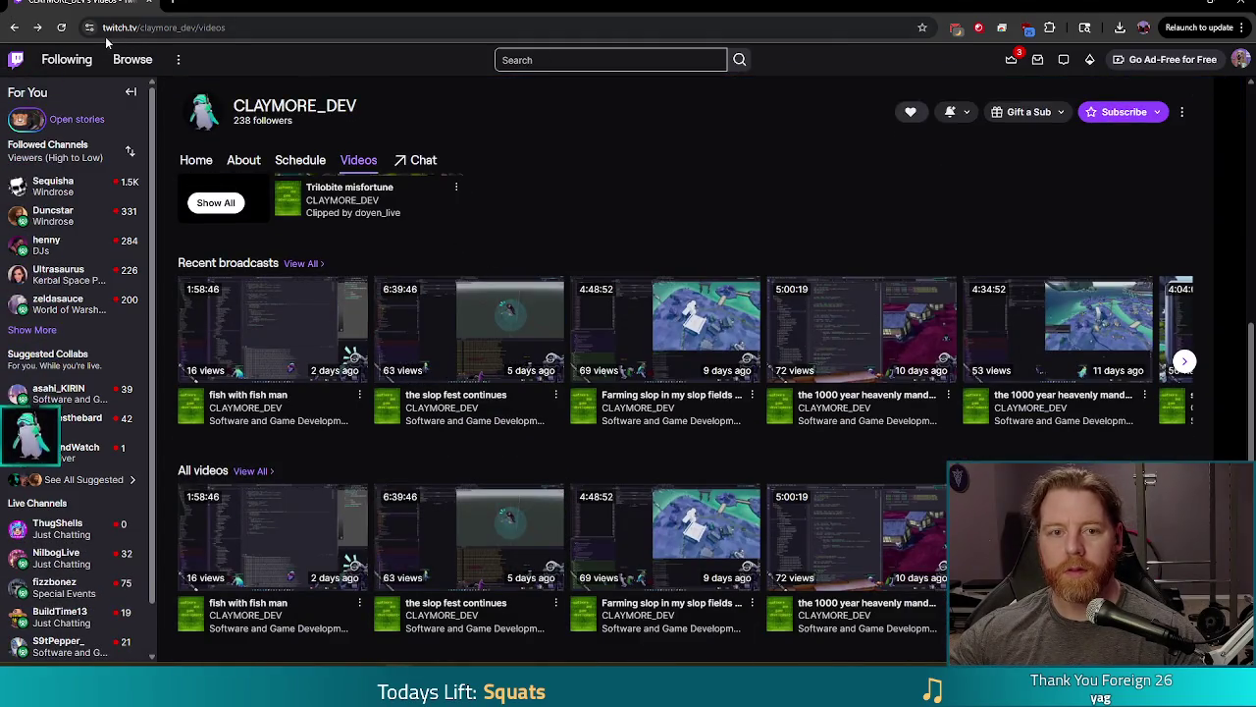
click(62, 29)
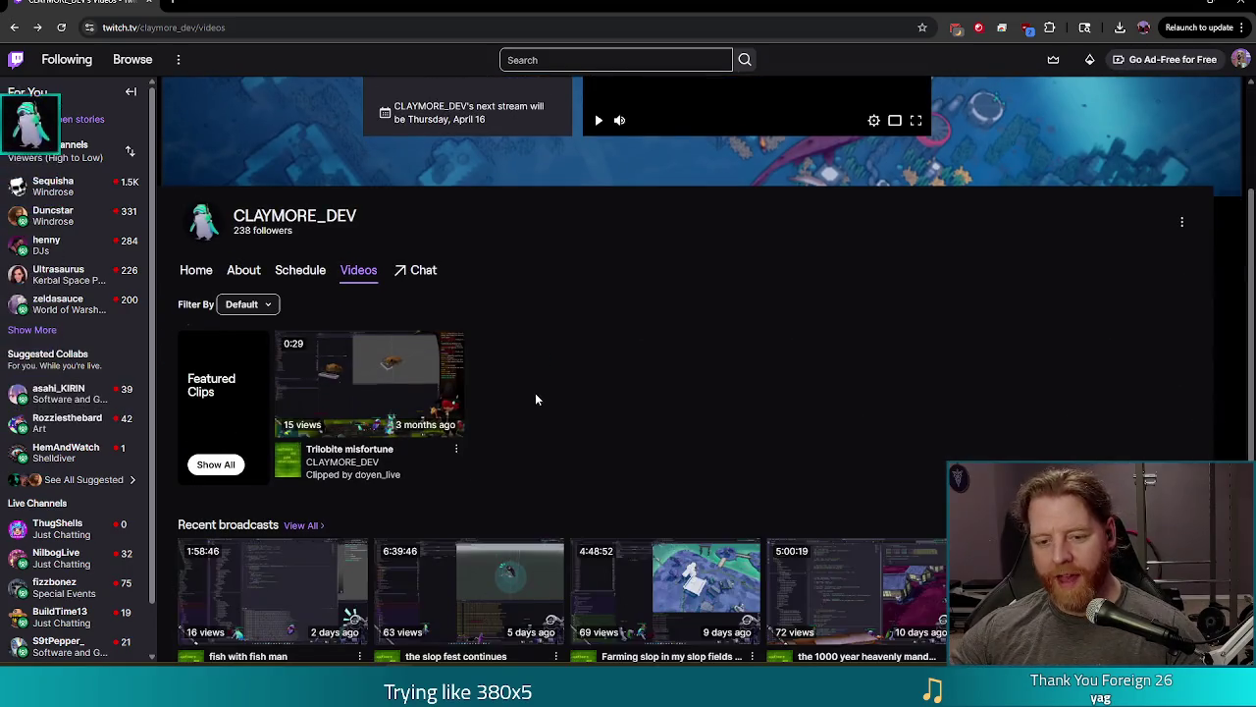
scroll(535, 393, down, 3)
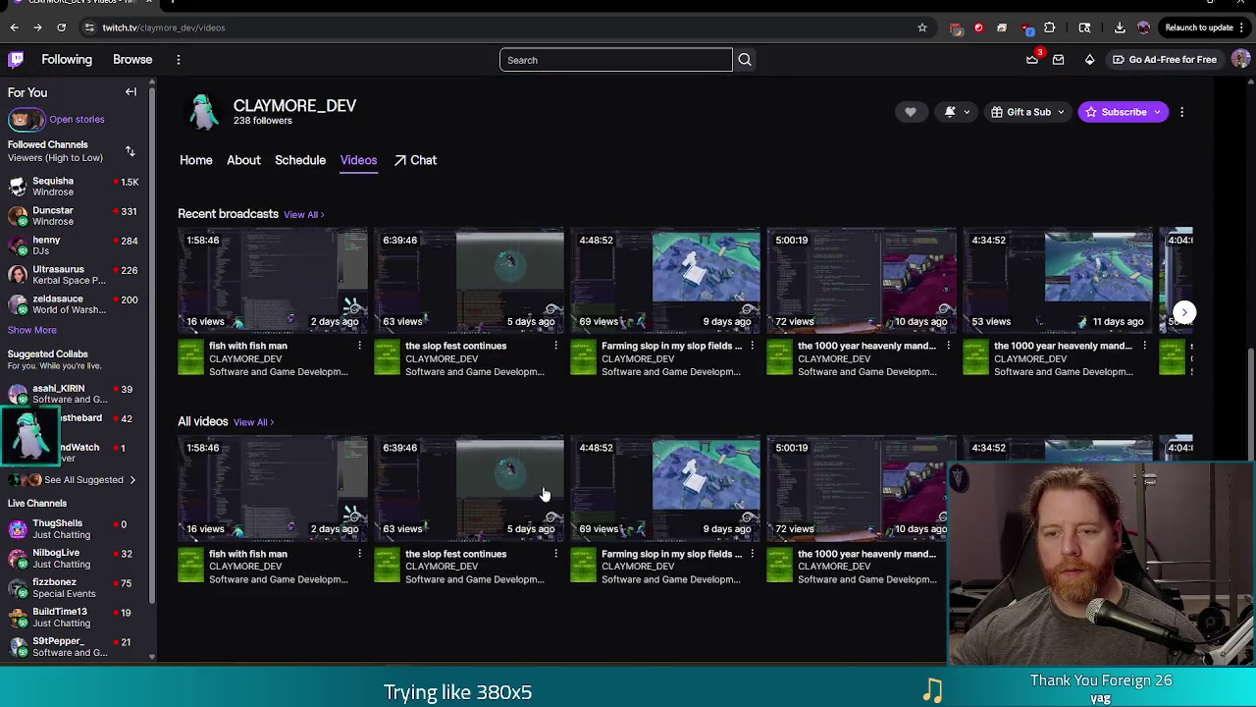
scroll(540, 412, up, 5)
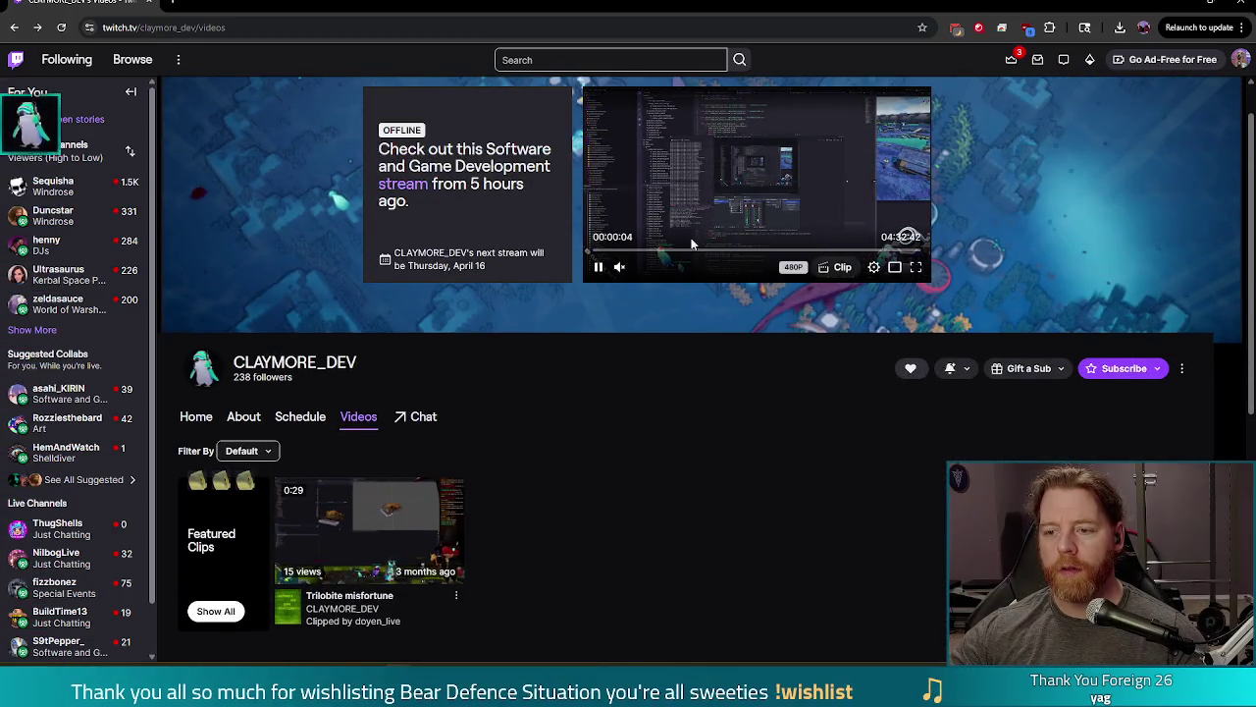
click(916, 267)
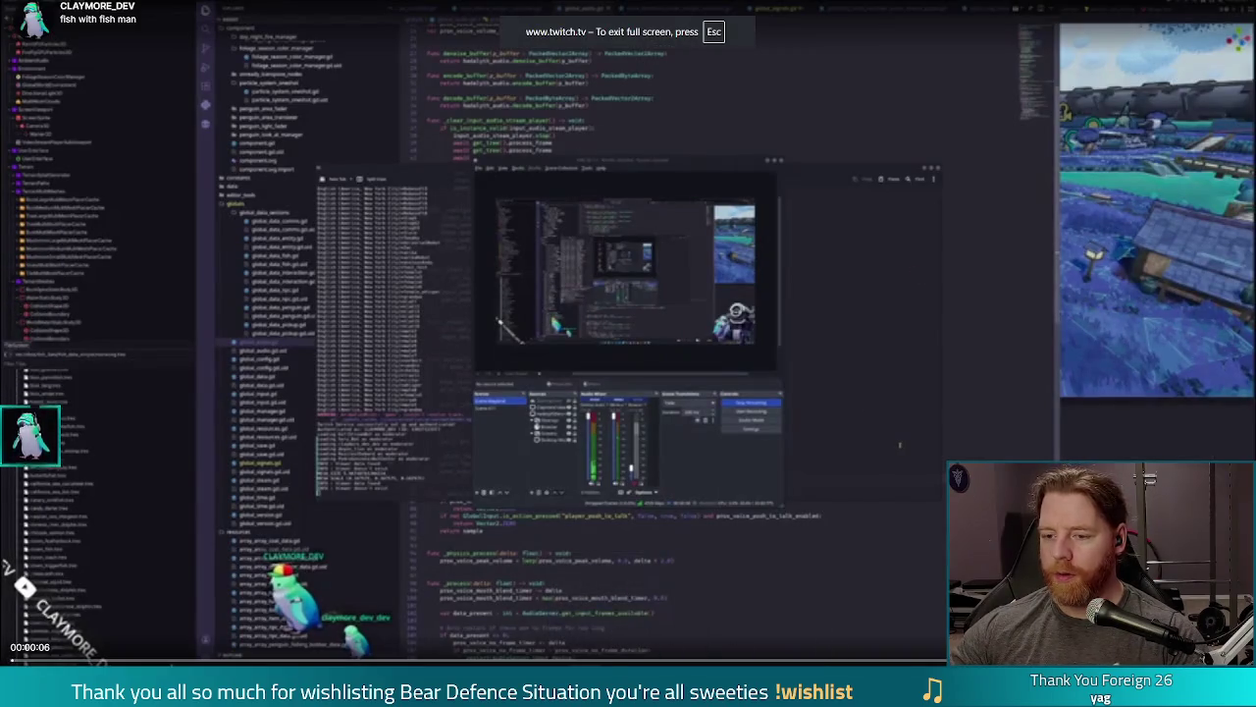
Step: Seek the past broadcast to about 02:47:51, watch the gameplay, then exit full screen
click(772, 663)
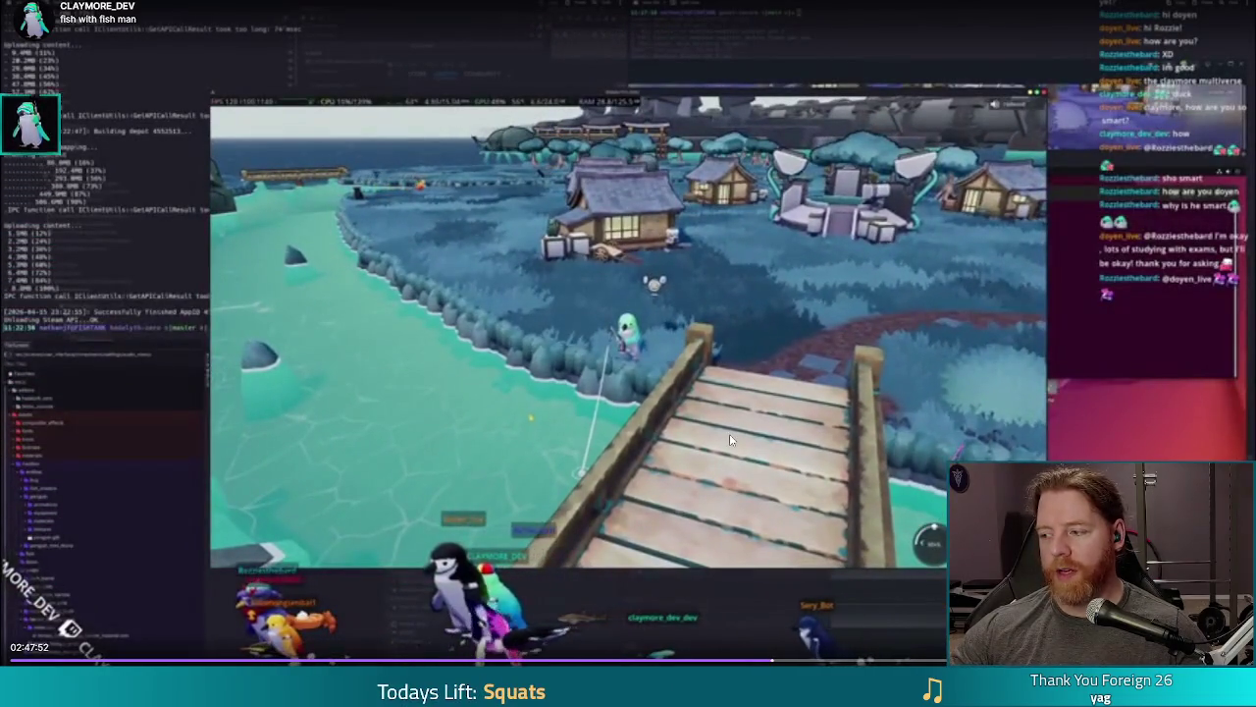
mouse_move(811, 328)
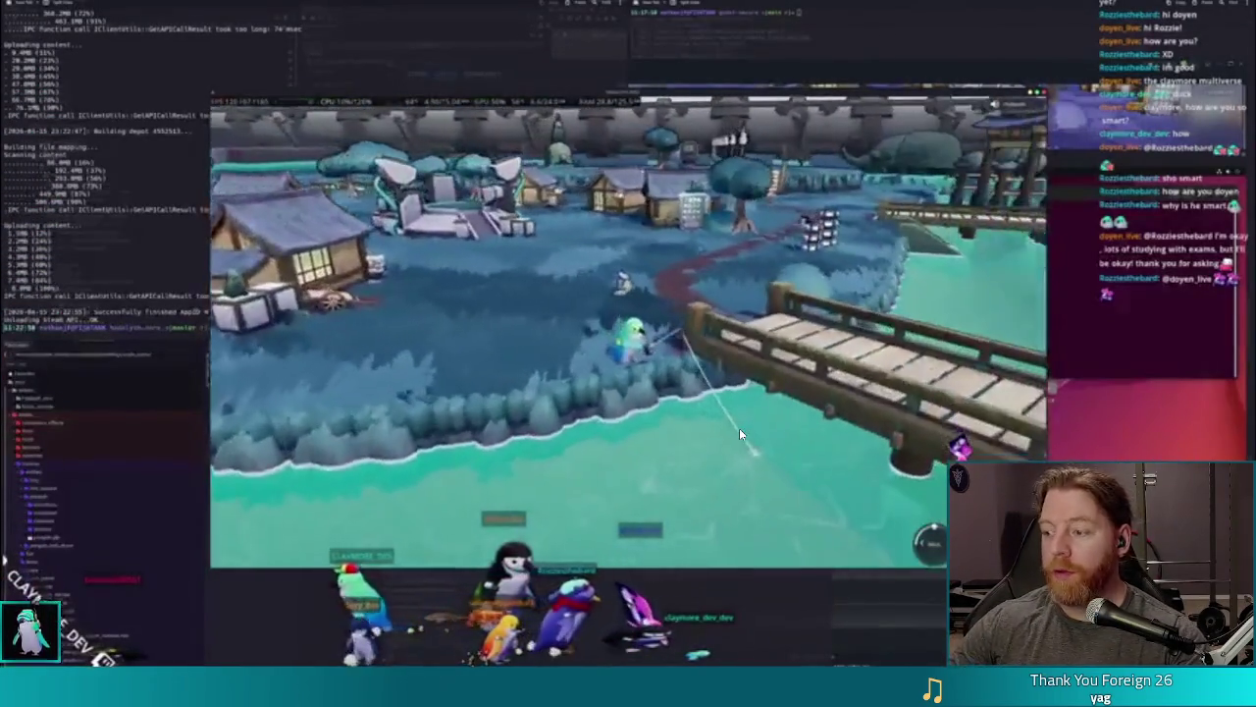
mouse_move(493, 322)
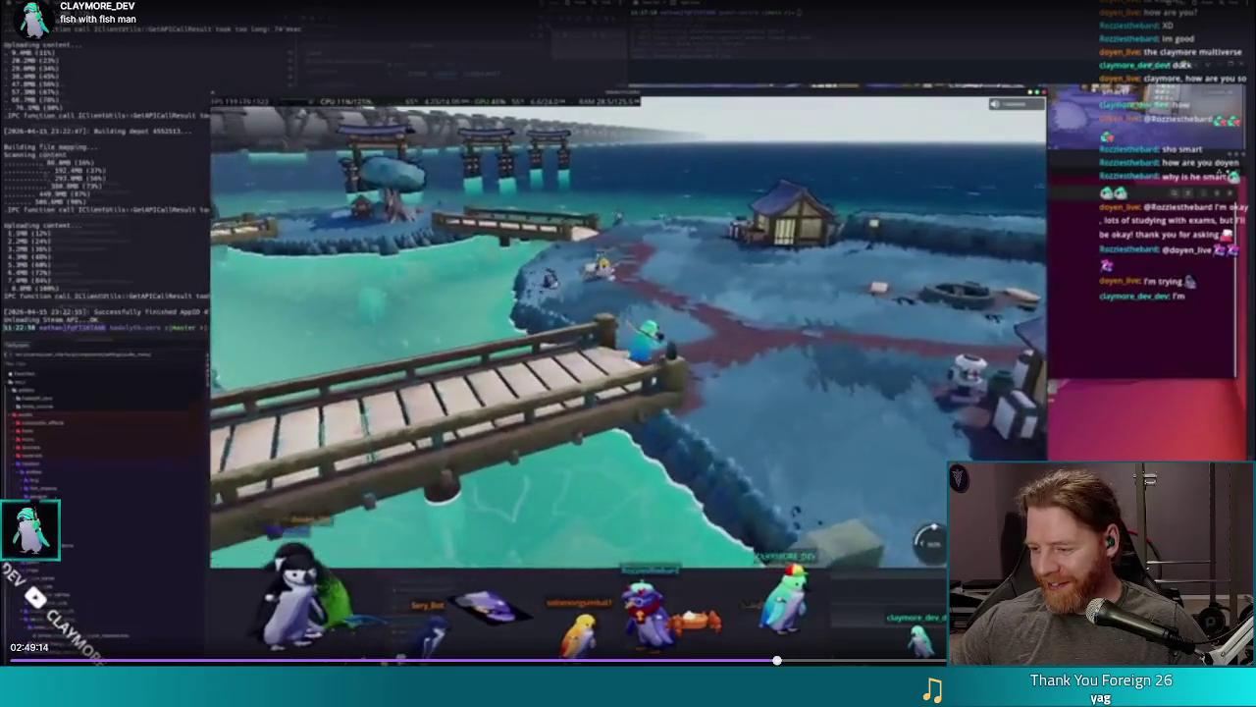
key(Escape)
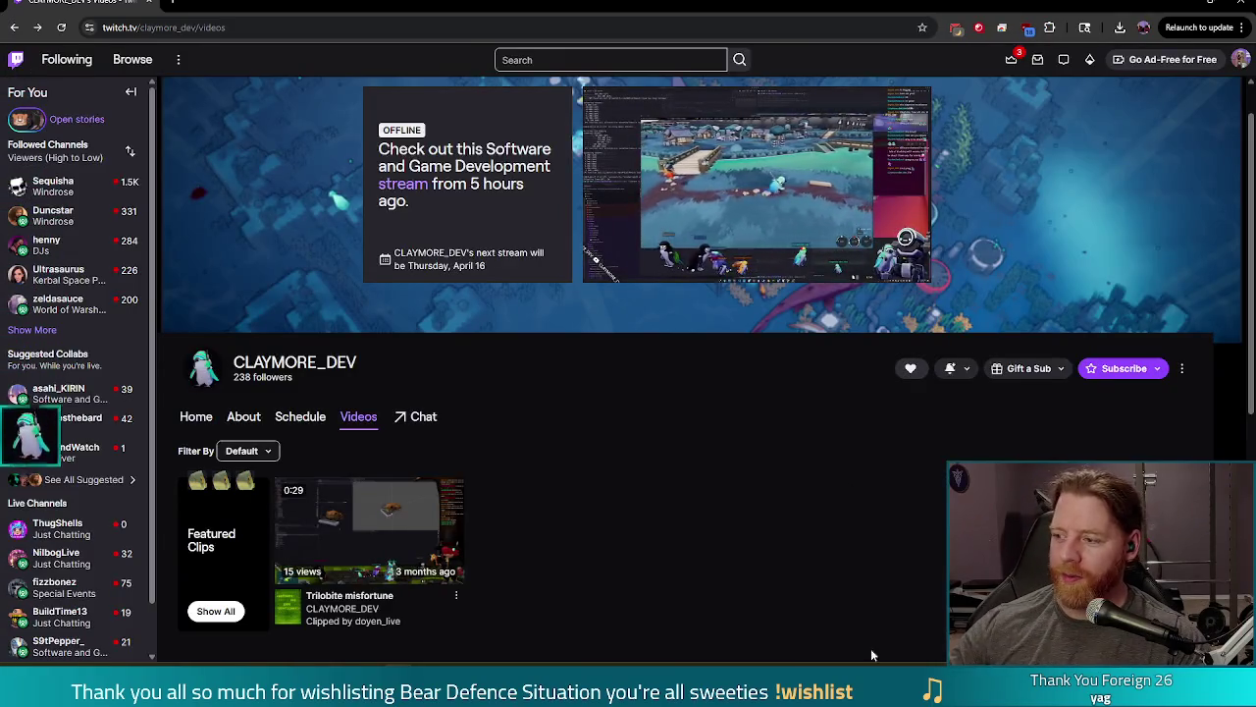
Step: Switch back to Godot, run the project and start a NEW GAME at Level 1/9, Wave 1/3
key(alt+Tab)
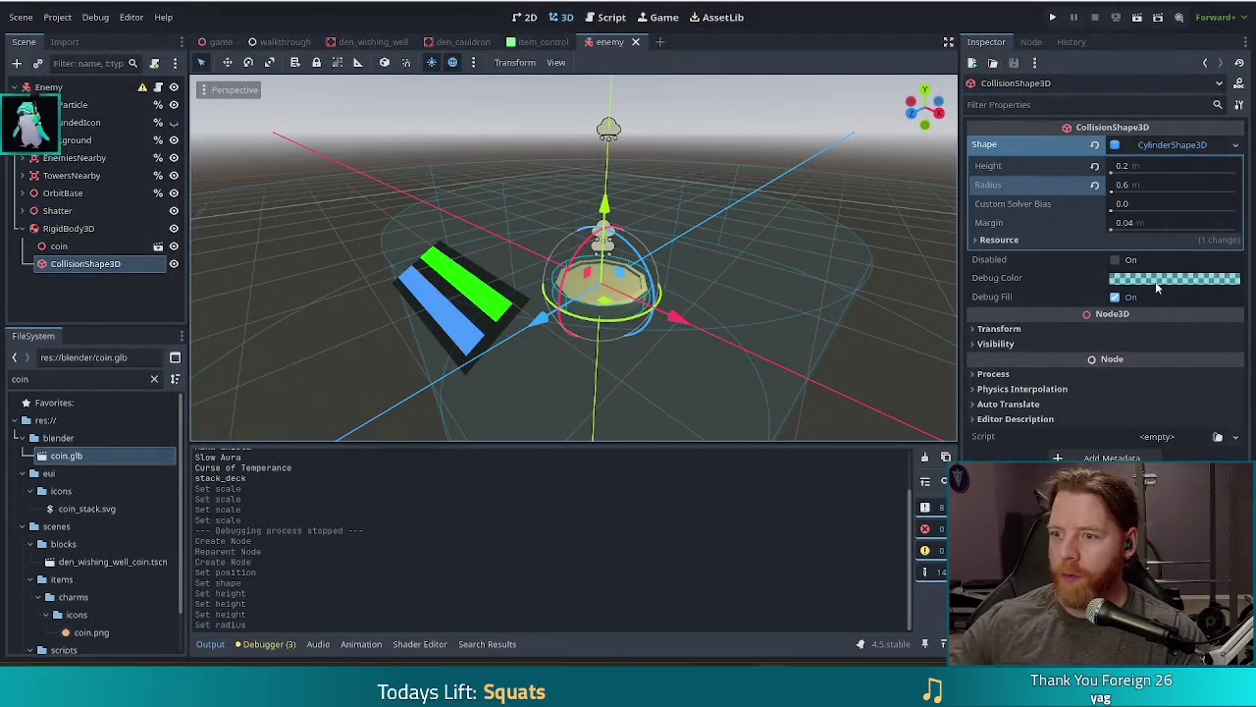
click(1053, 18)
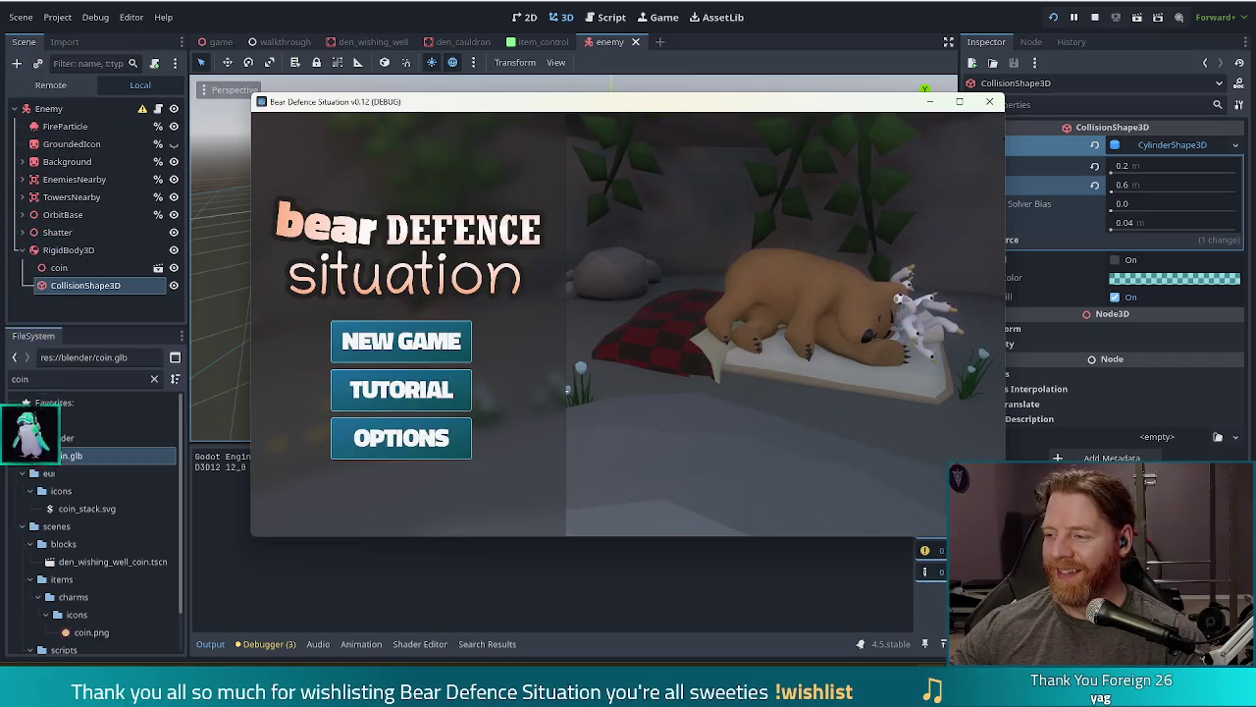
click(404, 345)
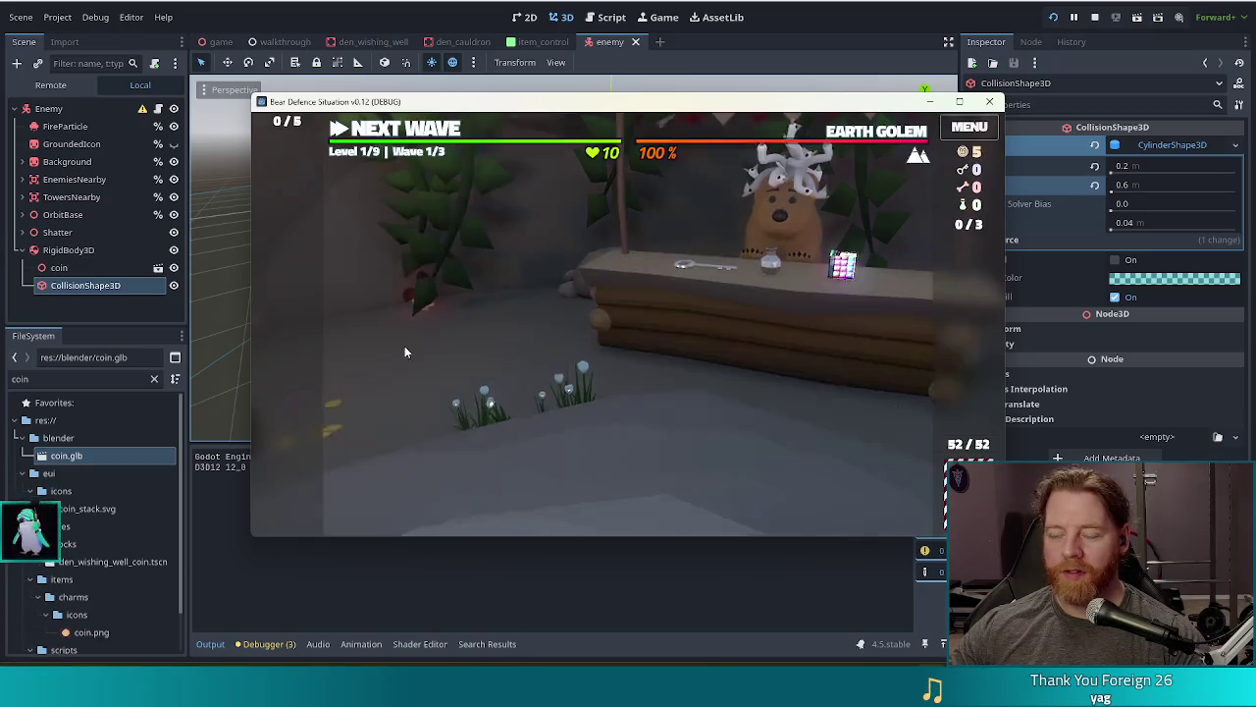
Step: Go full screen, browse the shop and pet the bear, then close it and visit the wishing well
key(F11)
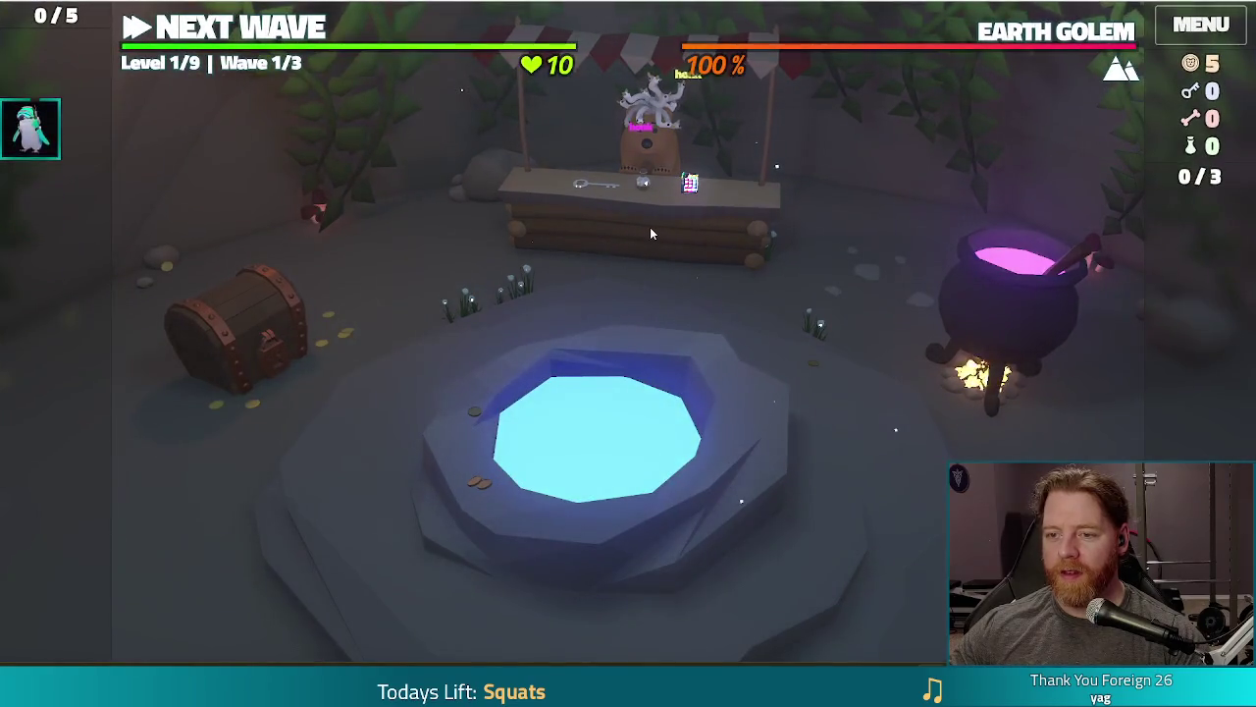
click(649, 233)
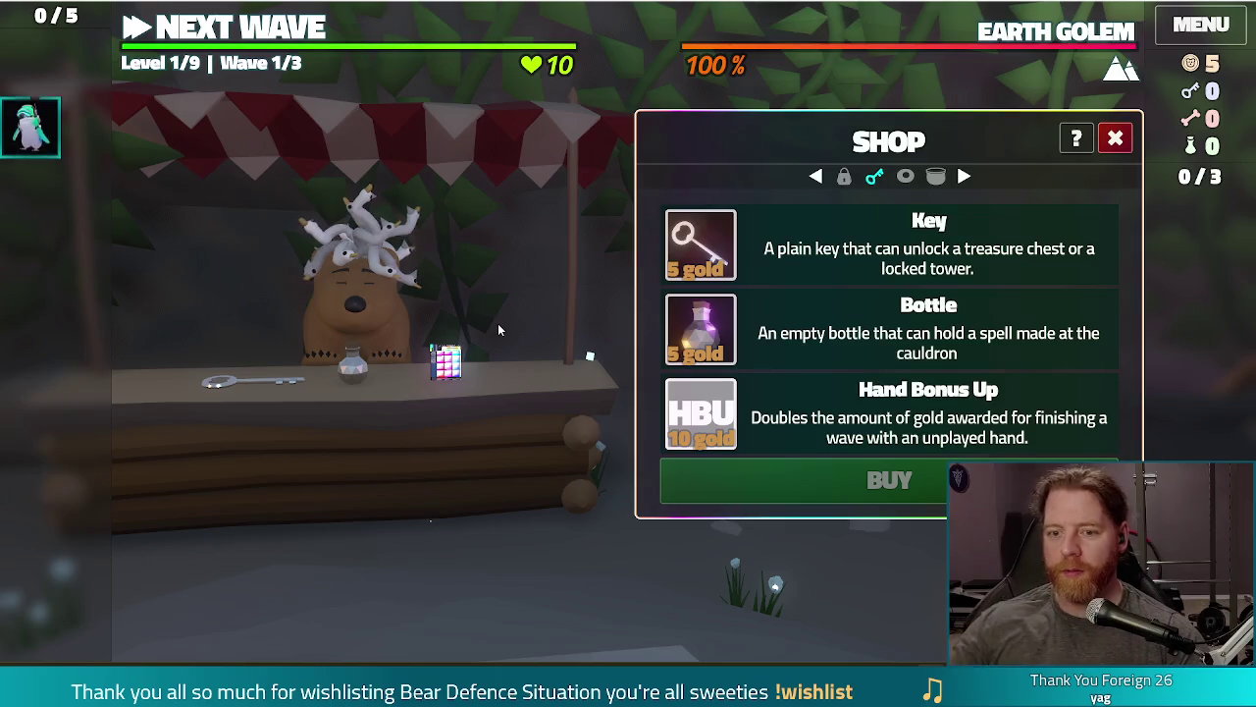
click(385, 319)
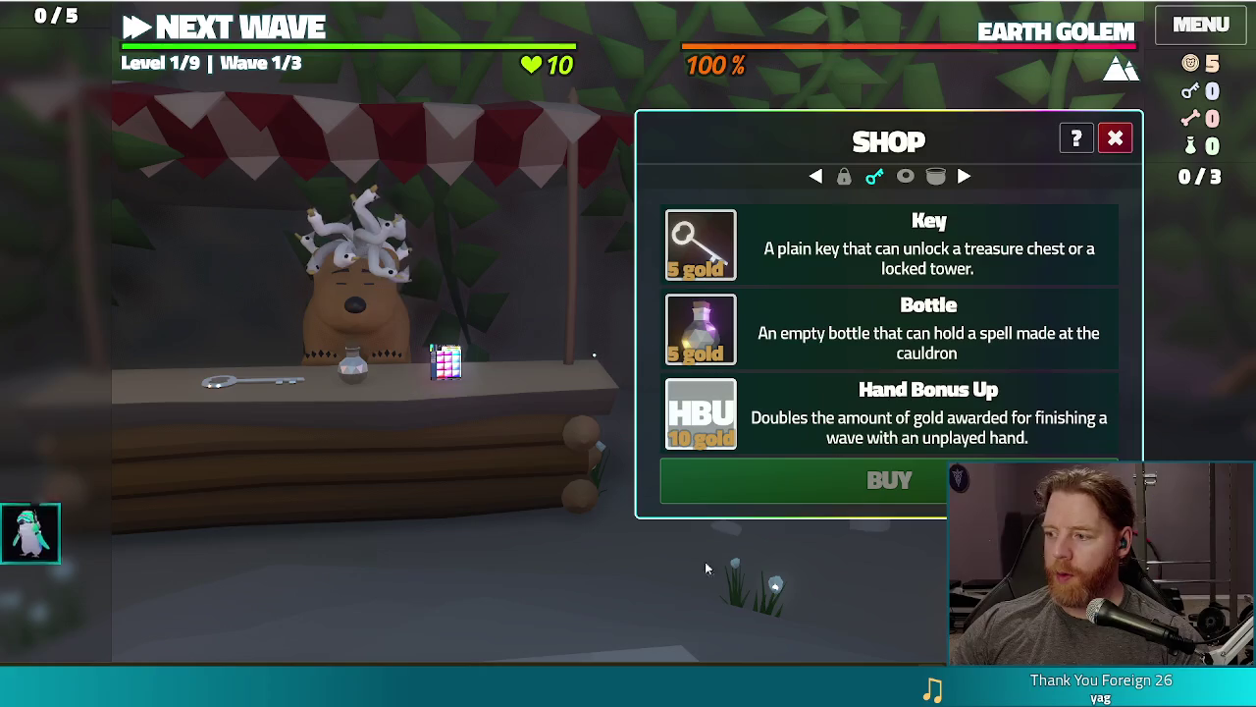
click(1132, 146)
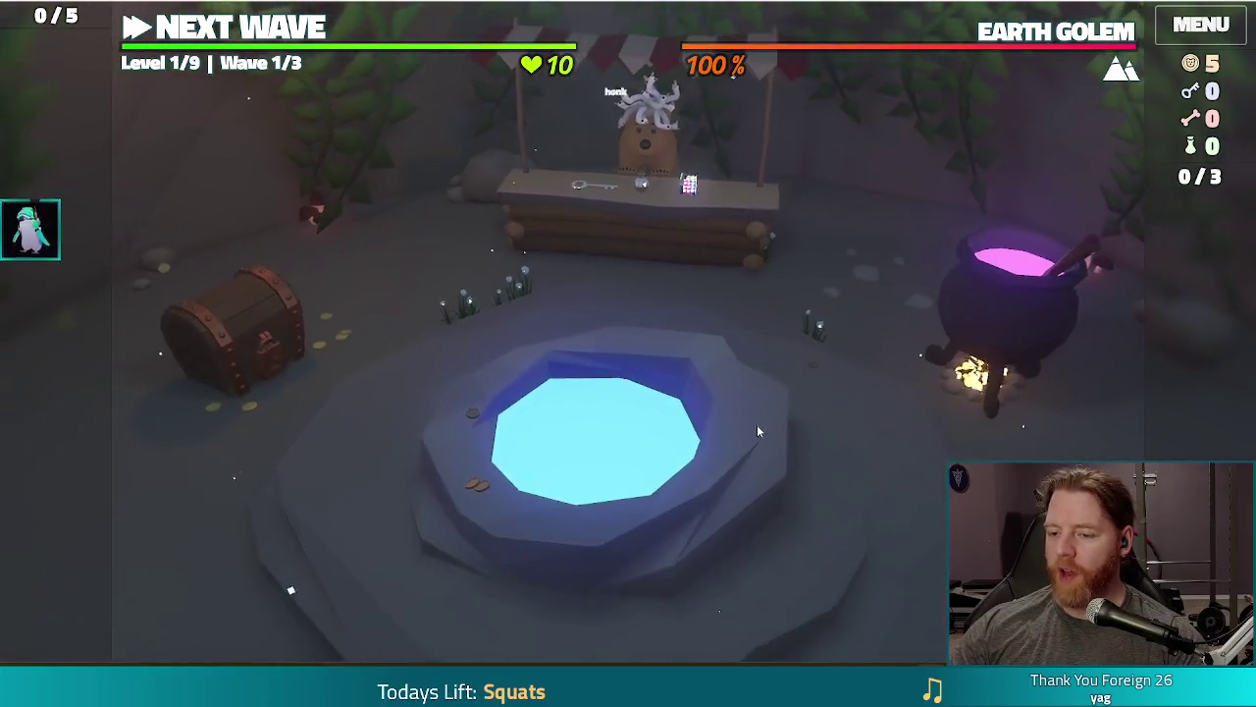
click(756, 425)
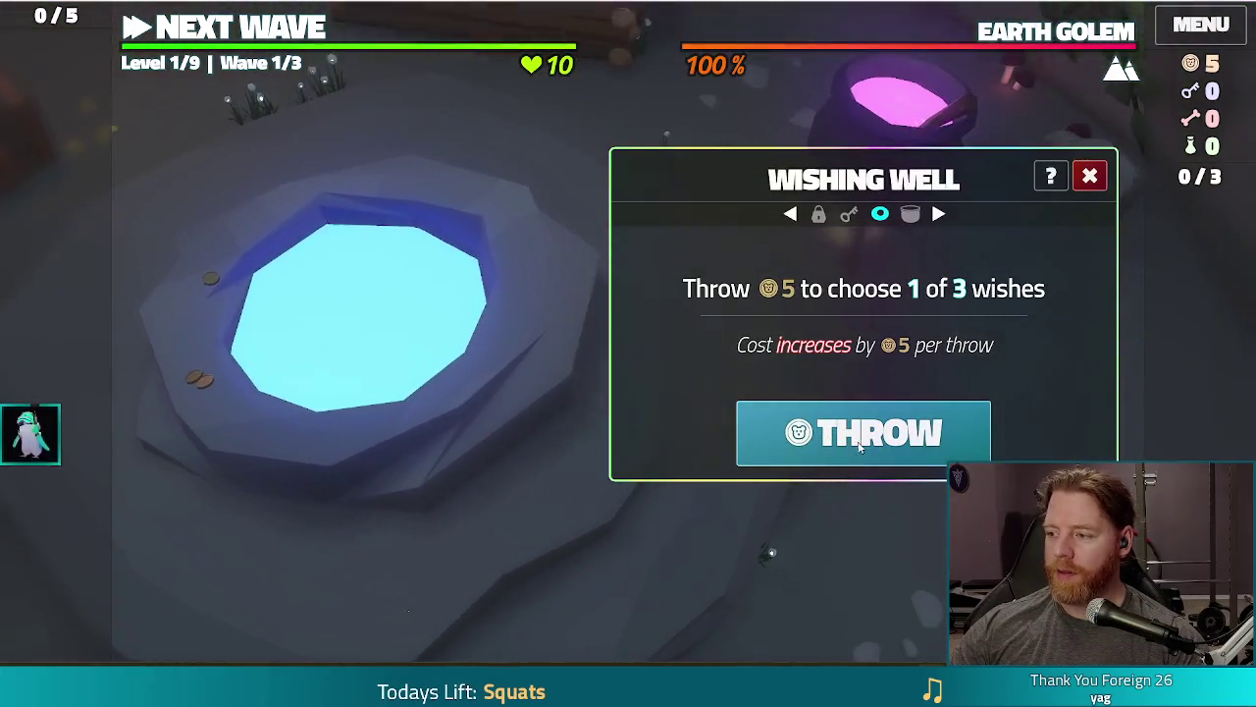
Step: Throw 5 gold into the wishing well, take Heart of Stone, and close the panel
click(839, 438)
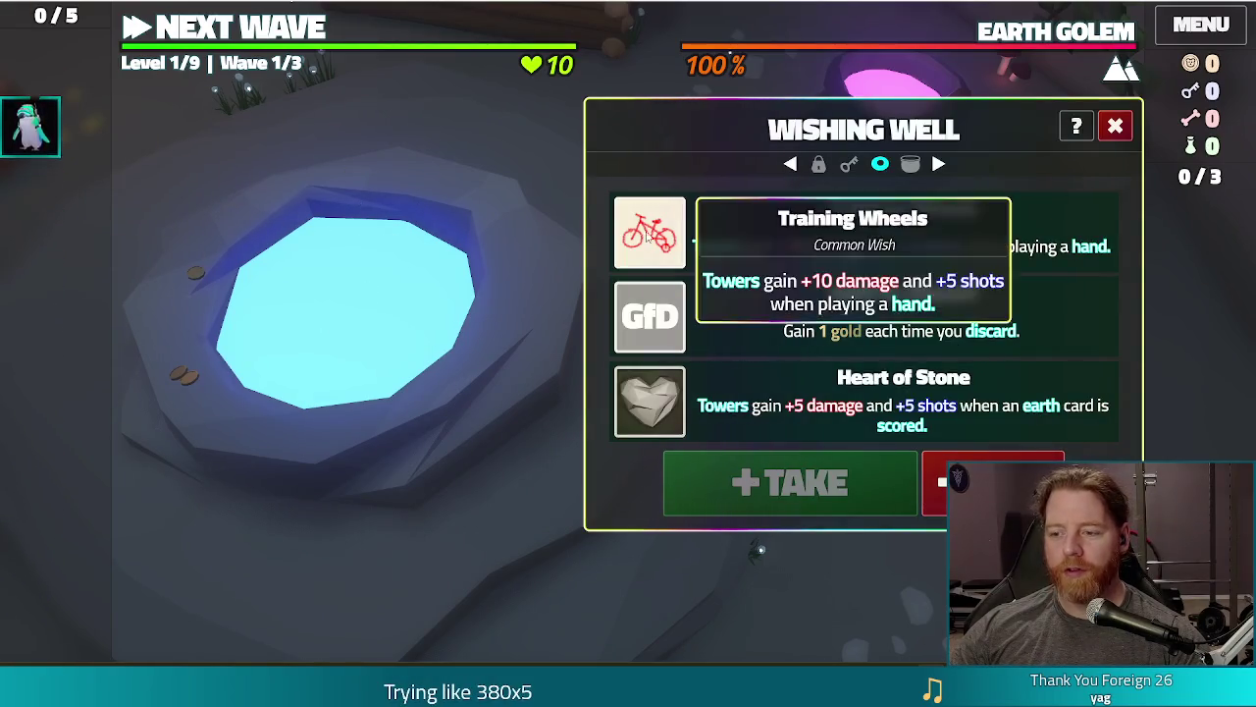
click(785, 417)
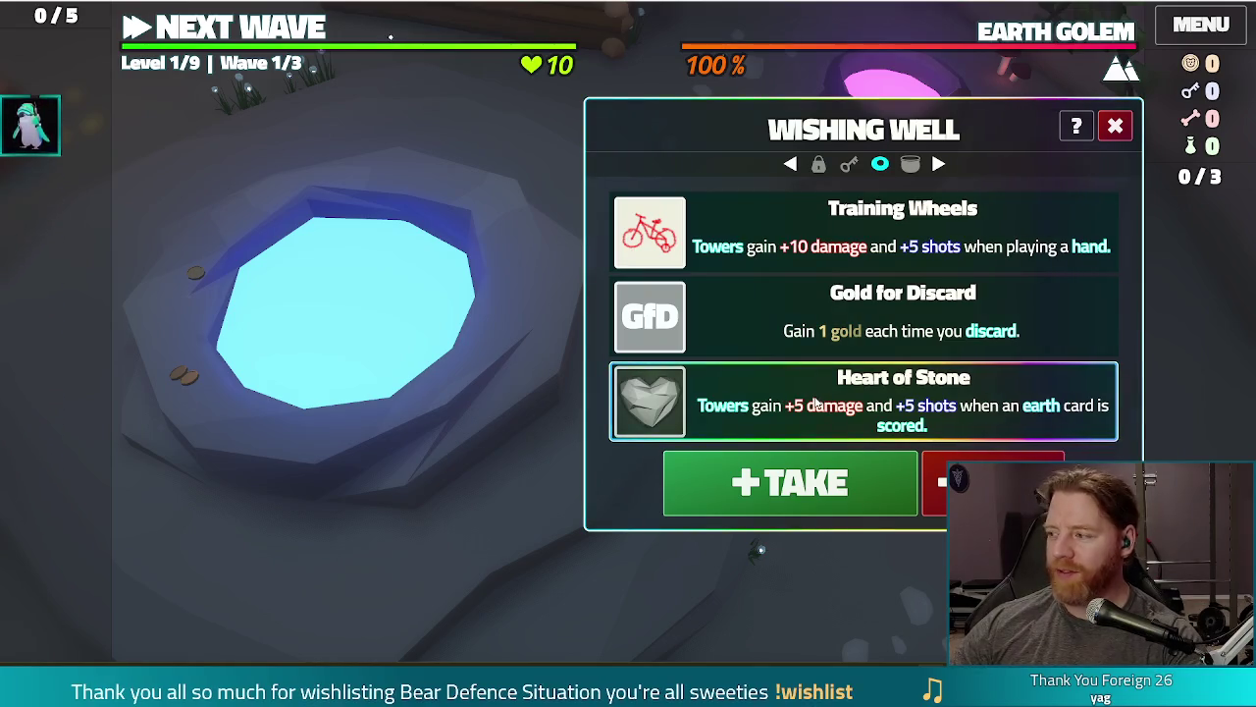
click(800, 481)
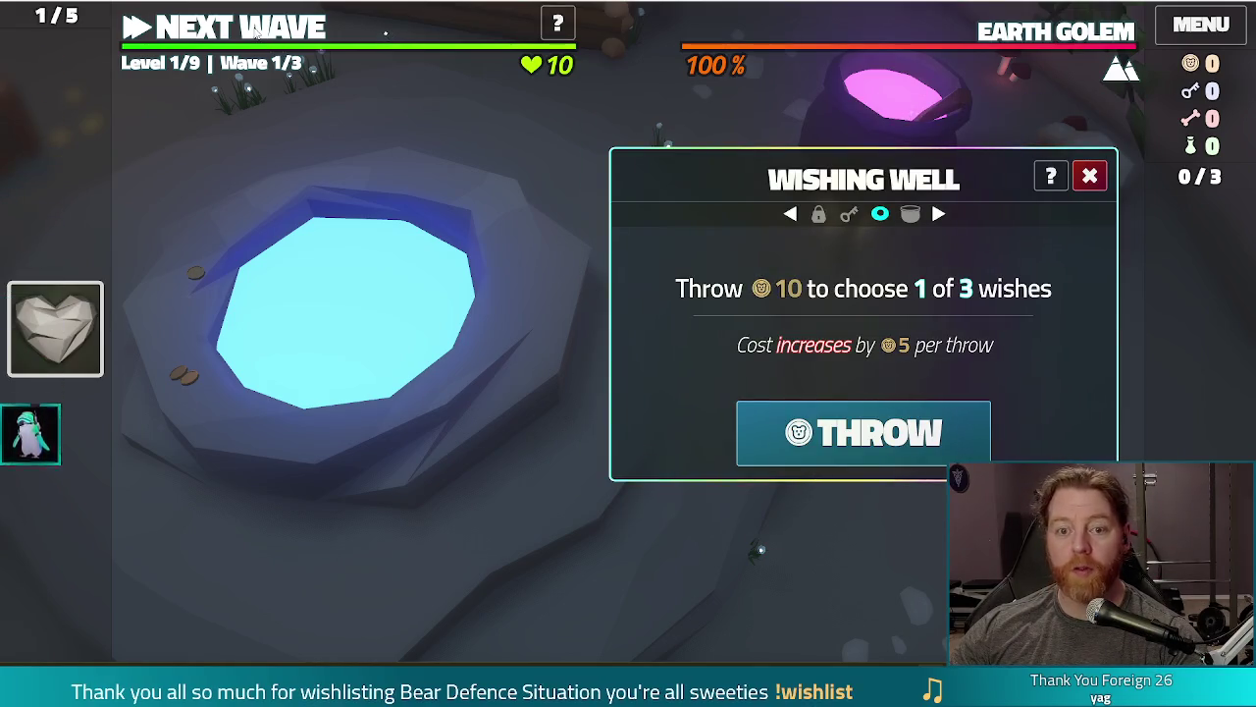
key(Escape)
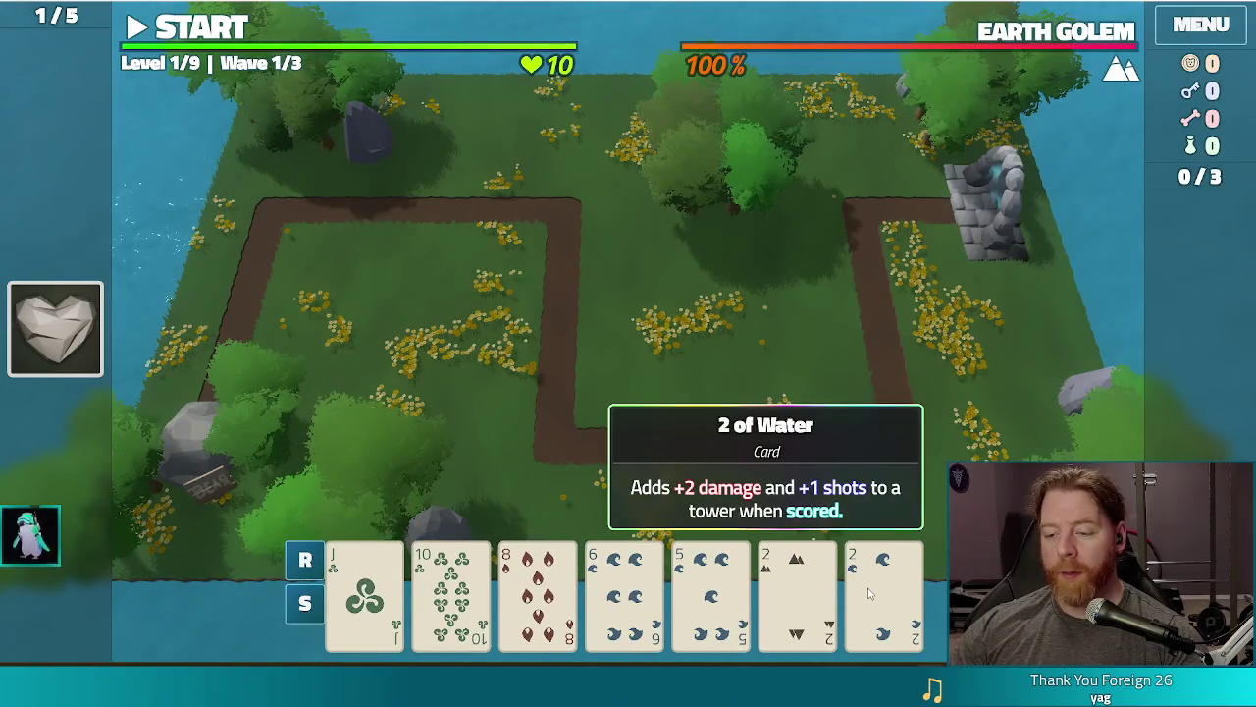
Step: Discard the 8 of Fire, then play Two Pair of Jacks and 2s to build a tower
click(732, 605)
click(538, 589)
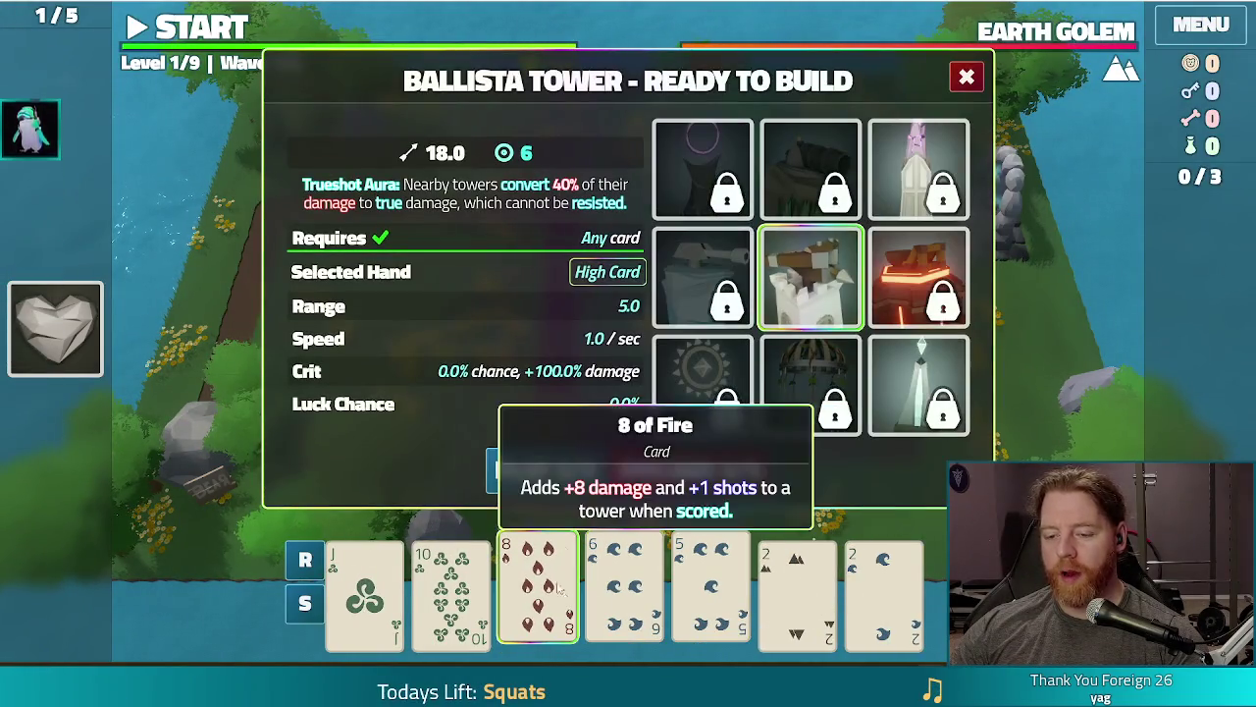
click(719, 470)
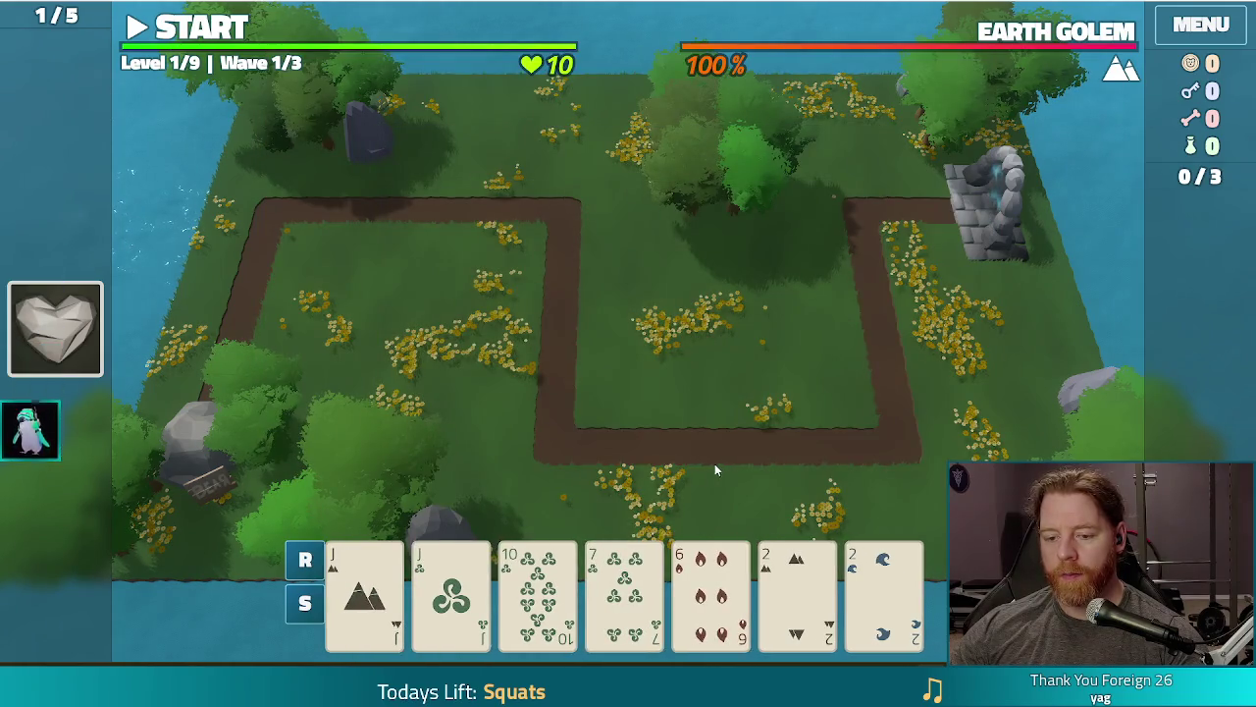
click(364, 589)
click(451, 588)
click(795, 589)
click(883, 589)
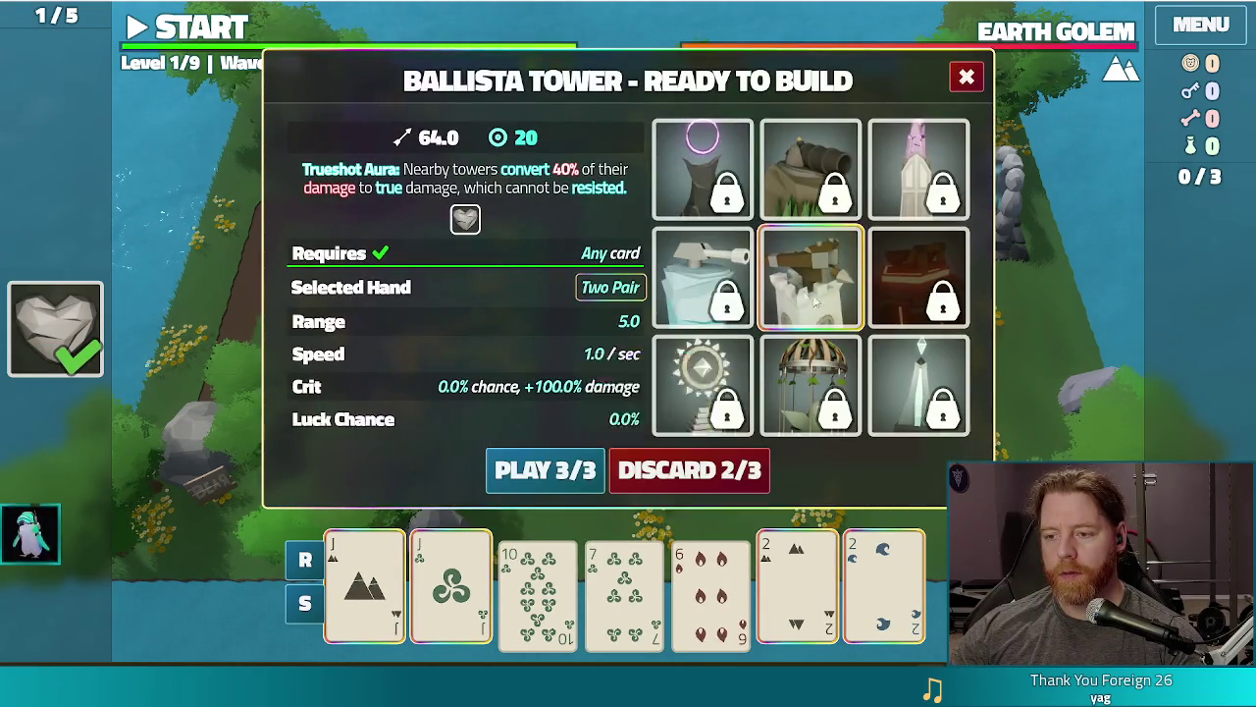
click(574, 473)
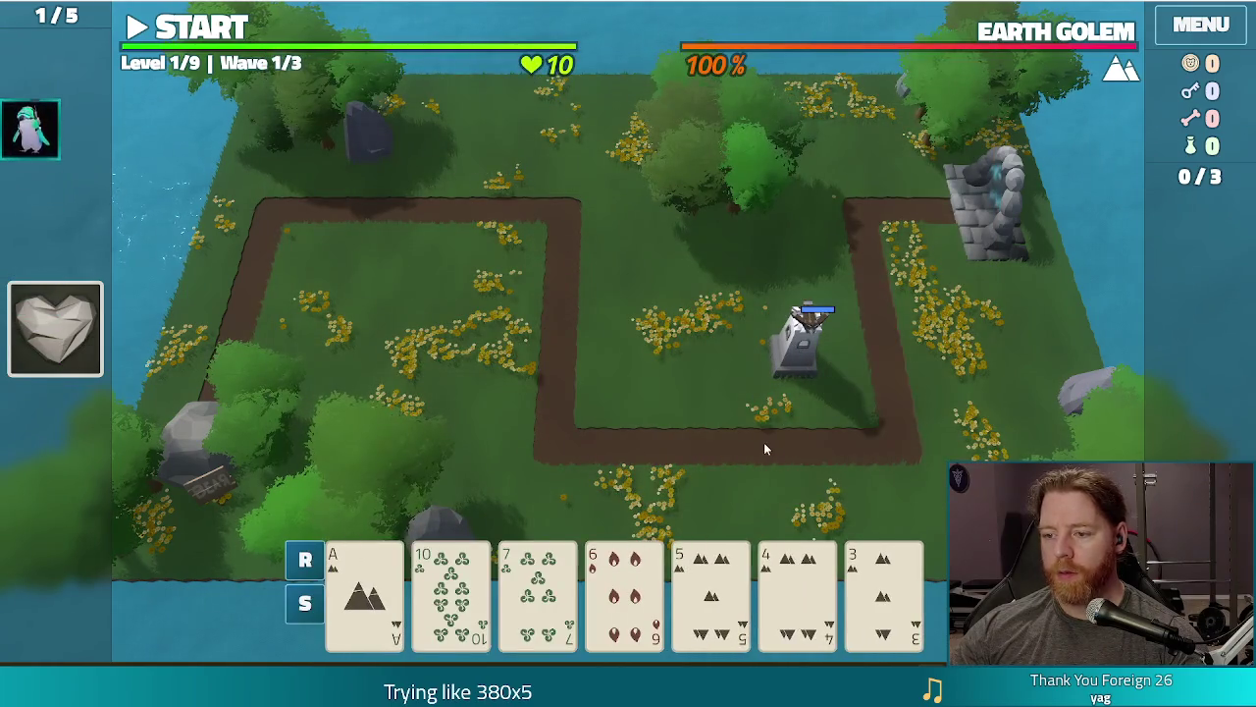
Step: Play a 7-6-5-4-3 Straight and place the new tower beside the path
click(450, 589)
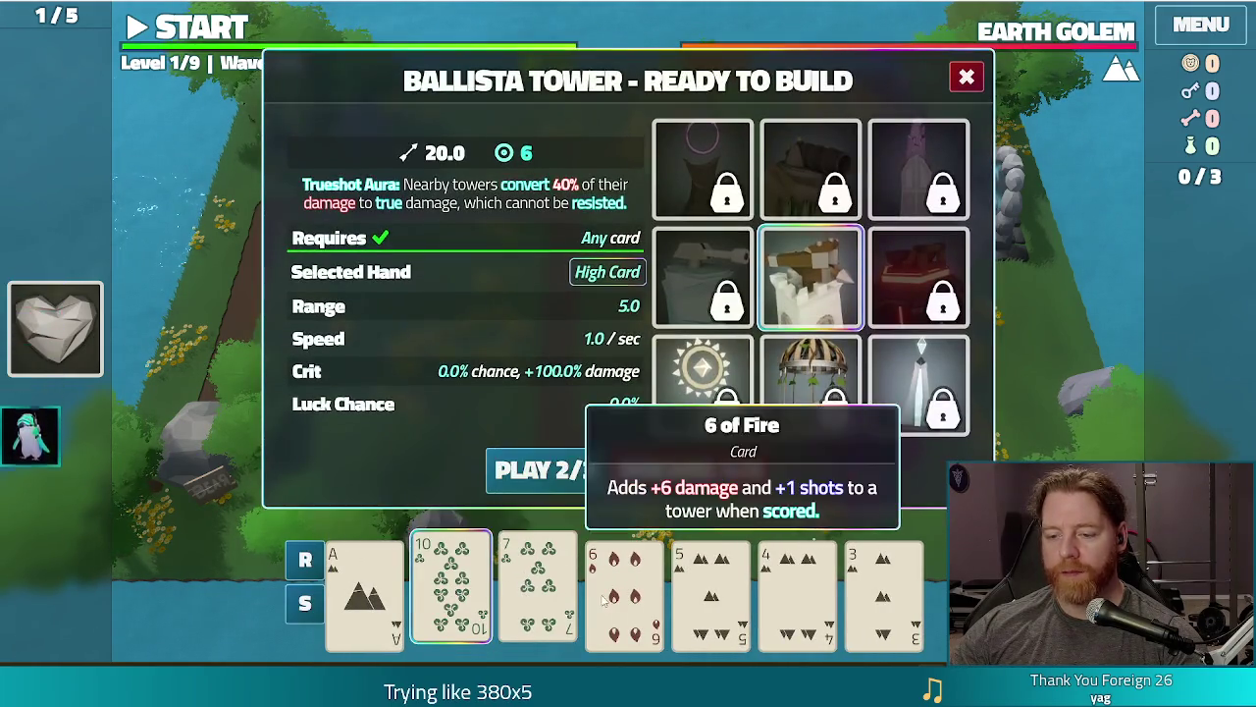
mouse_move(449, 561)
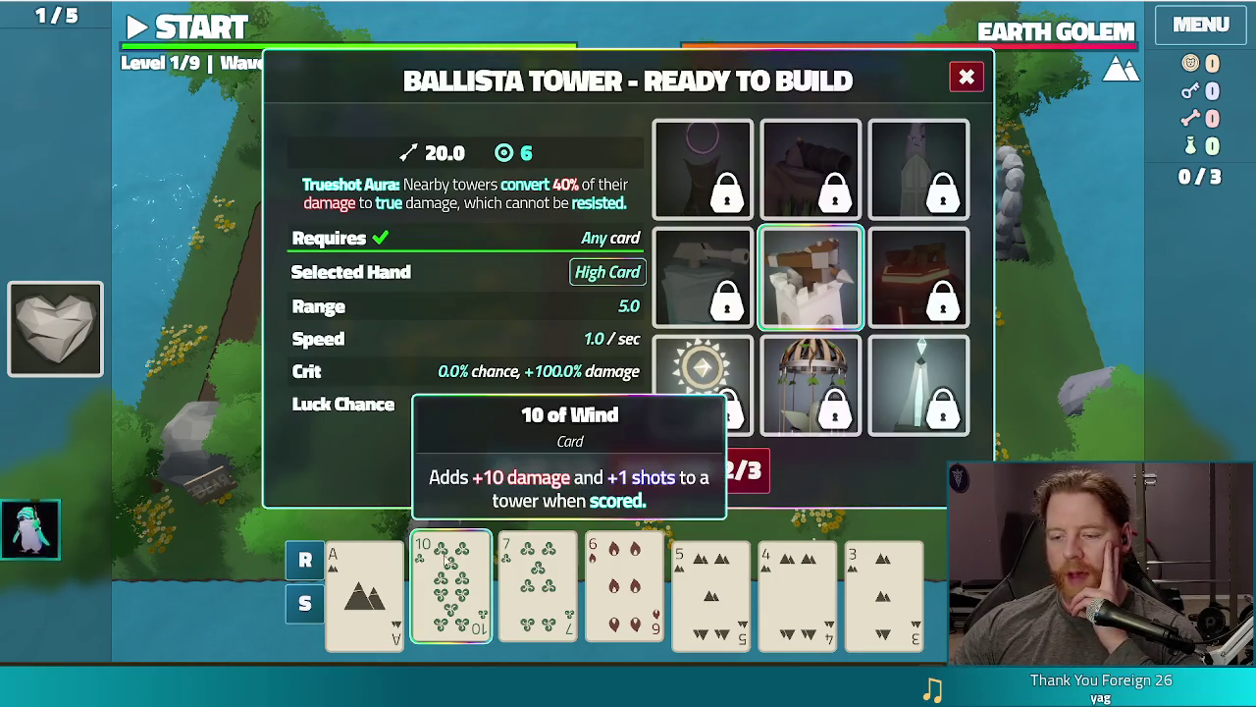
click(450, 589)
click(624, 589)
click(537, 589)
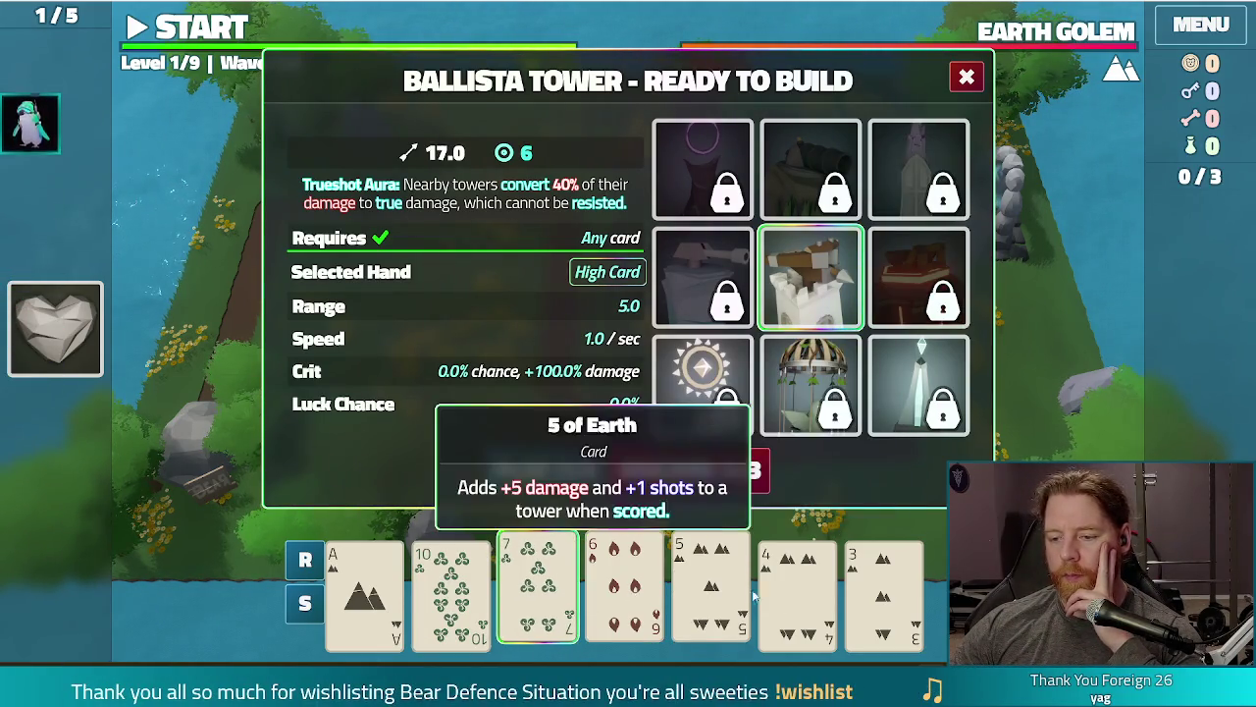
click(710, 589)
click(797, 588)
click(883, 589)
click(538, 467)
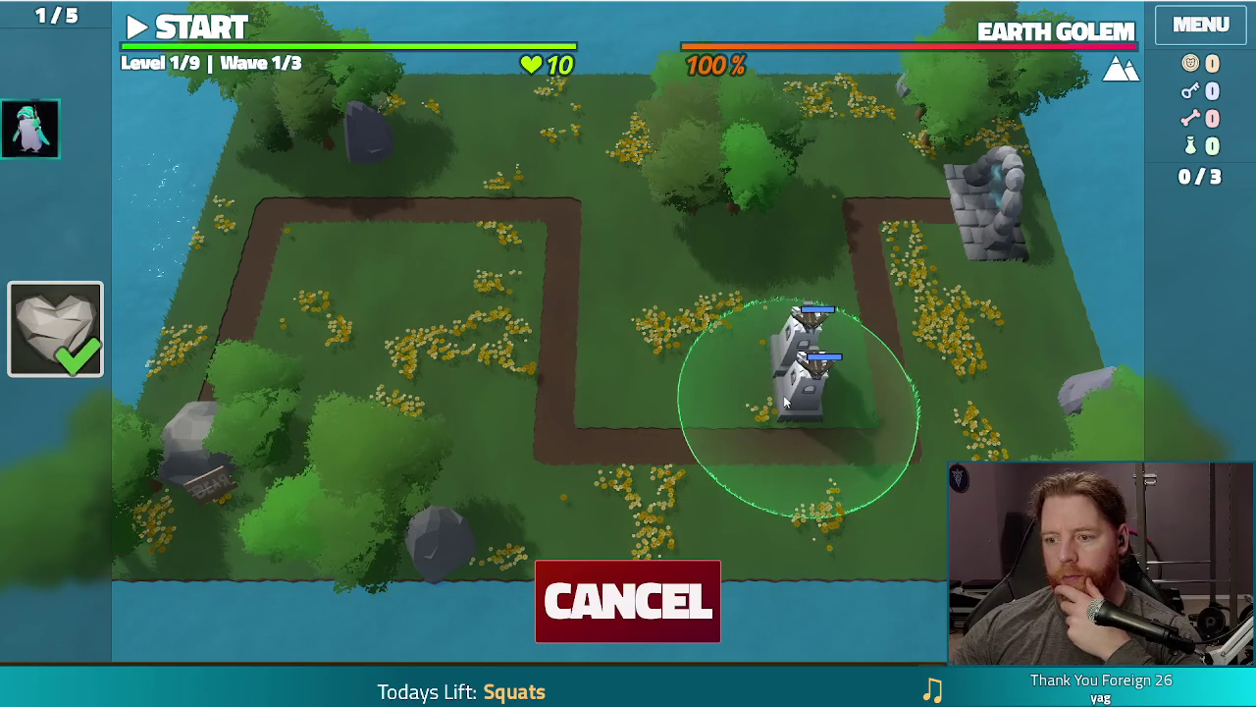
click(785, 402)
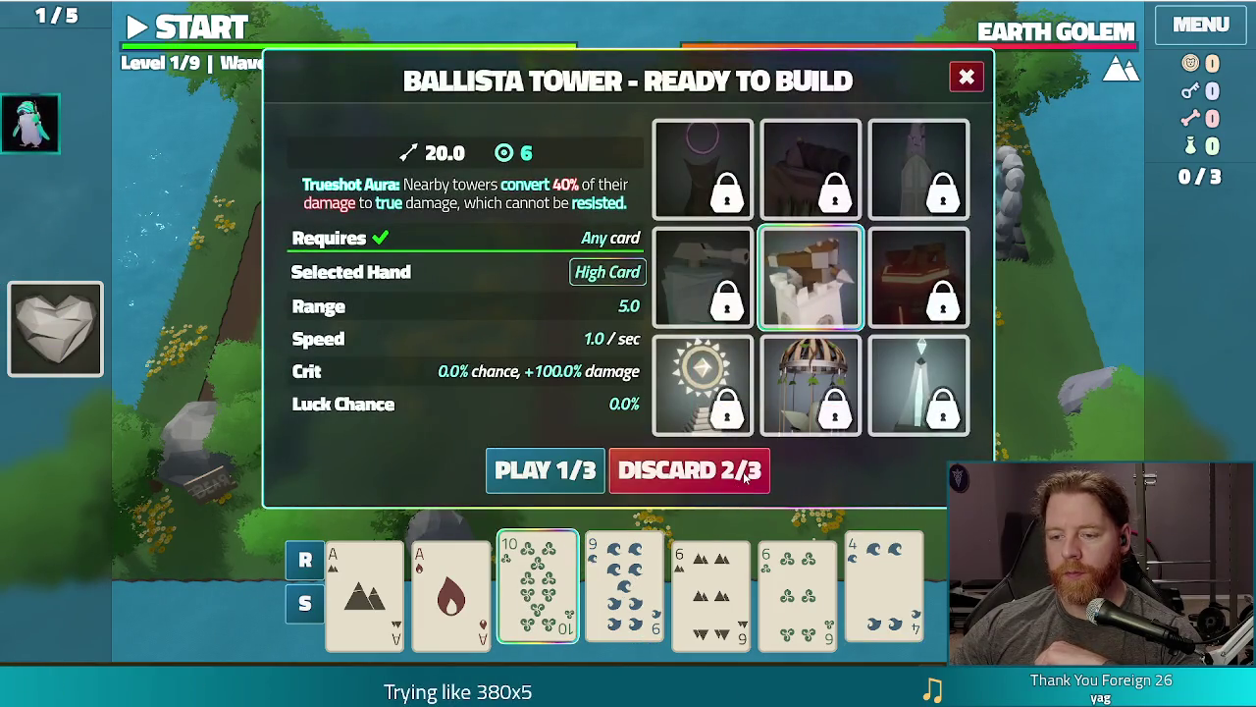
Step: Discard twice for a better hand, then build the Ballista on the left grass patch
click(743, 471)
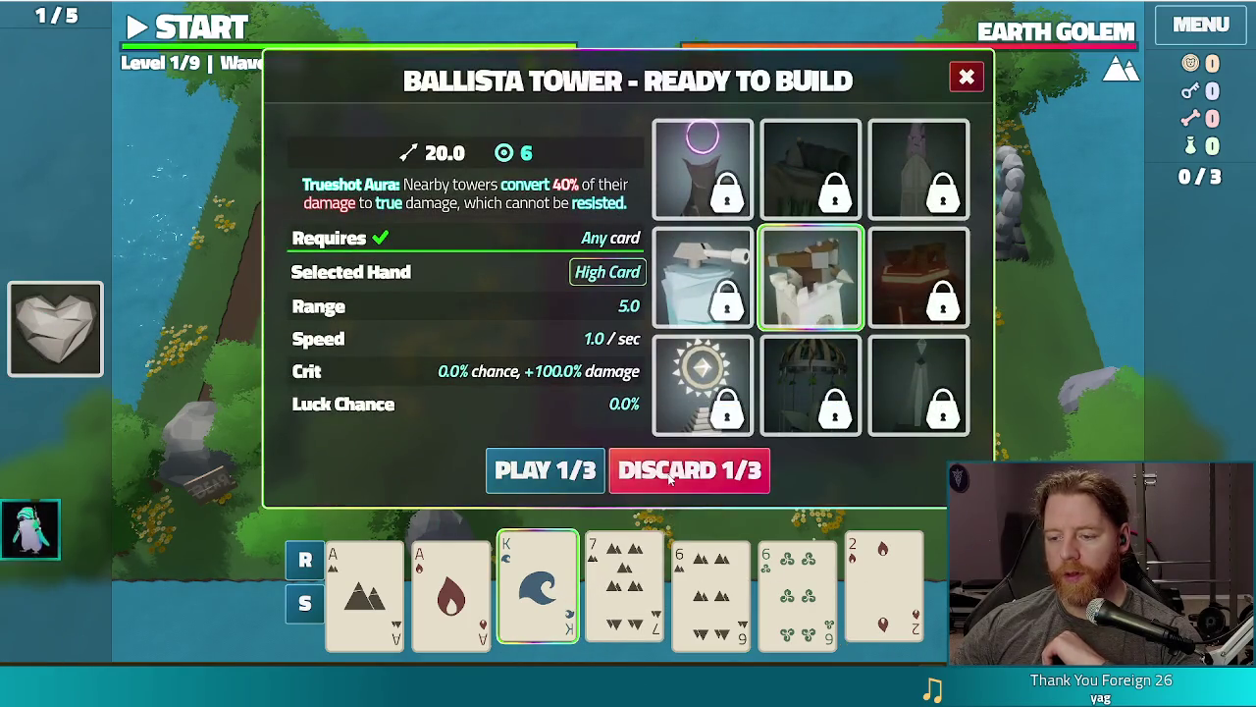
click(670, 475)
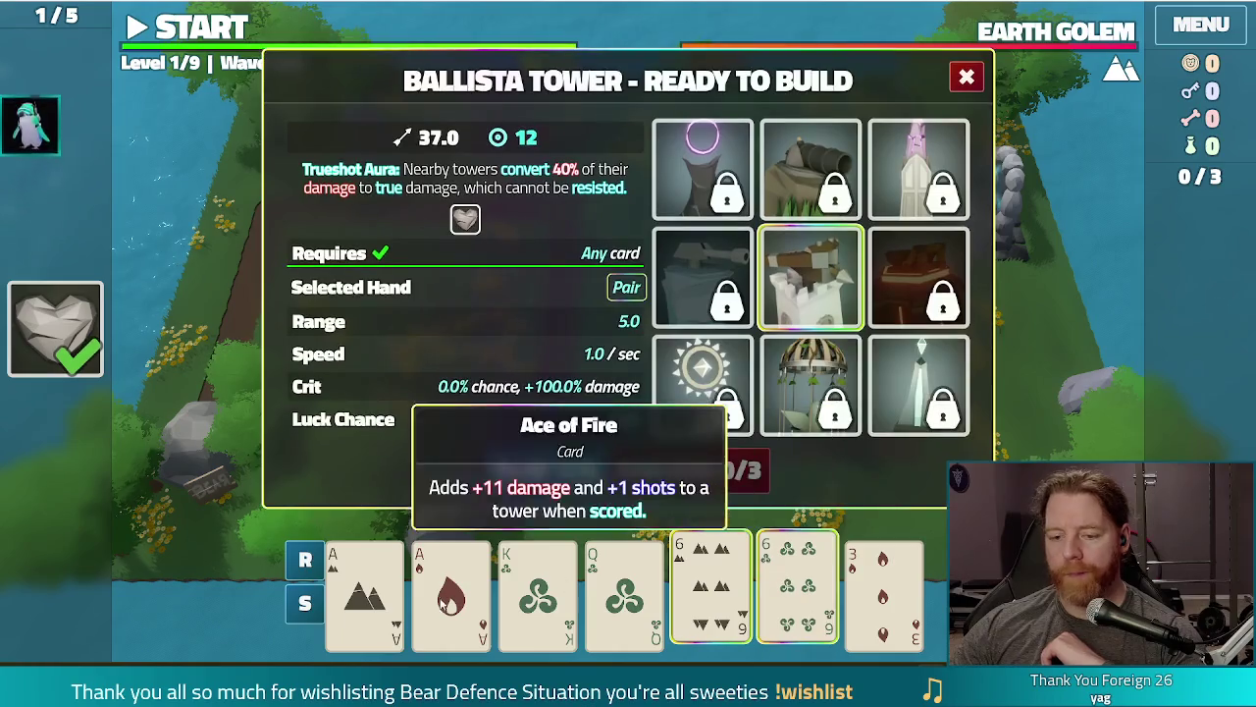
click(511, 469)
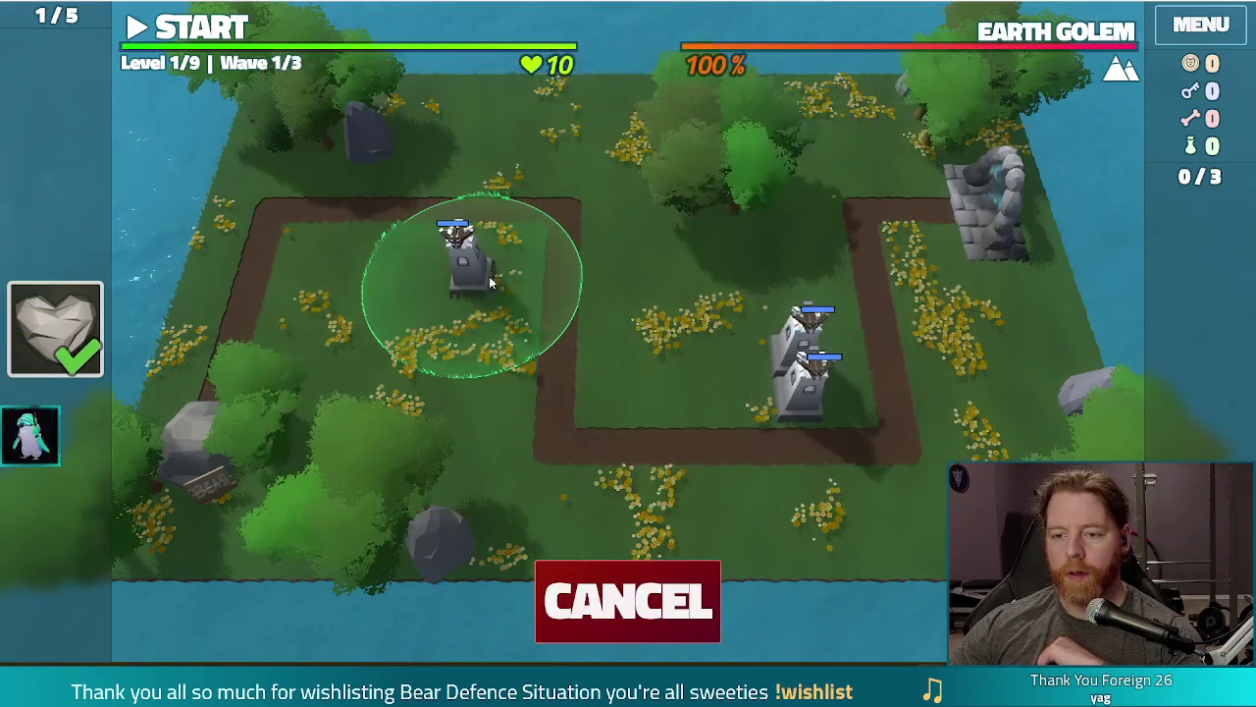
click(496, 263)
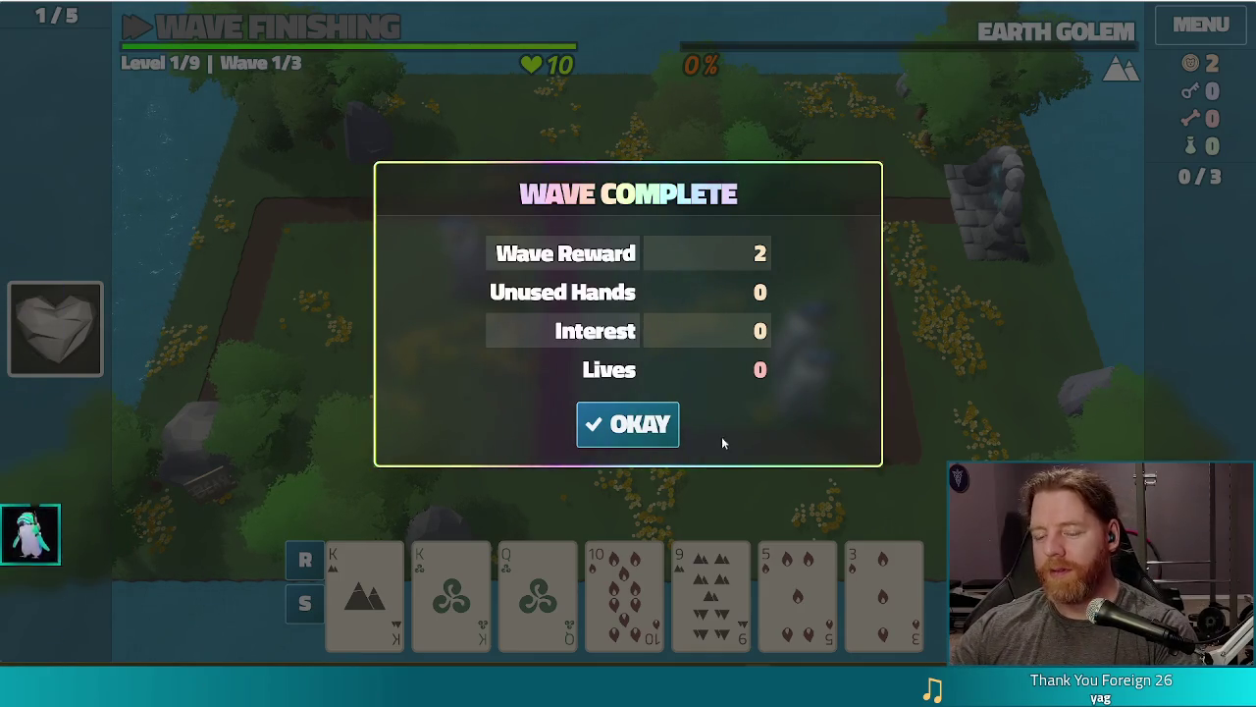
Step: Dismiss the Wave Complete results with OKAY and stop the running game with F8
click(656, 431)
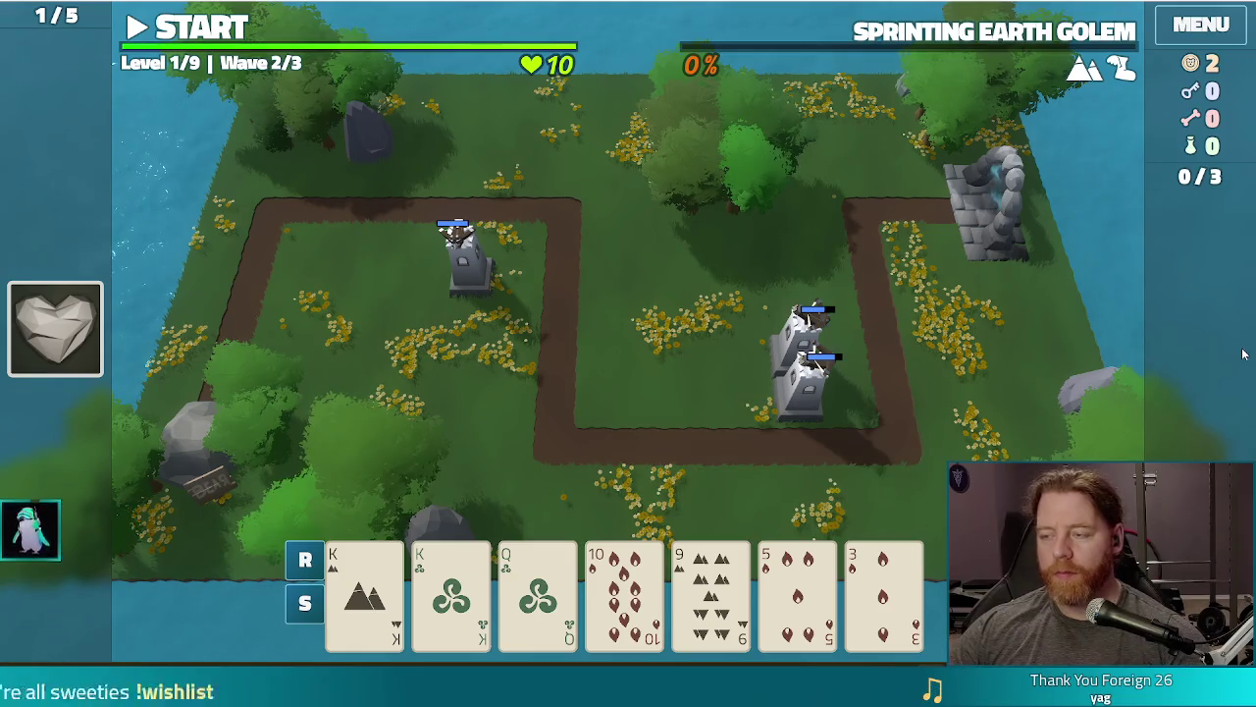
key(F8)
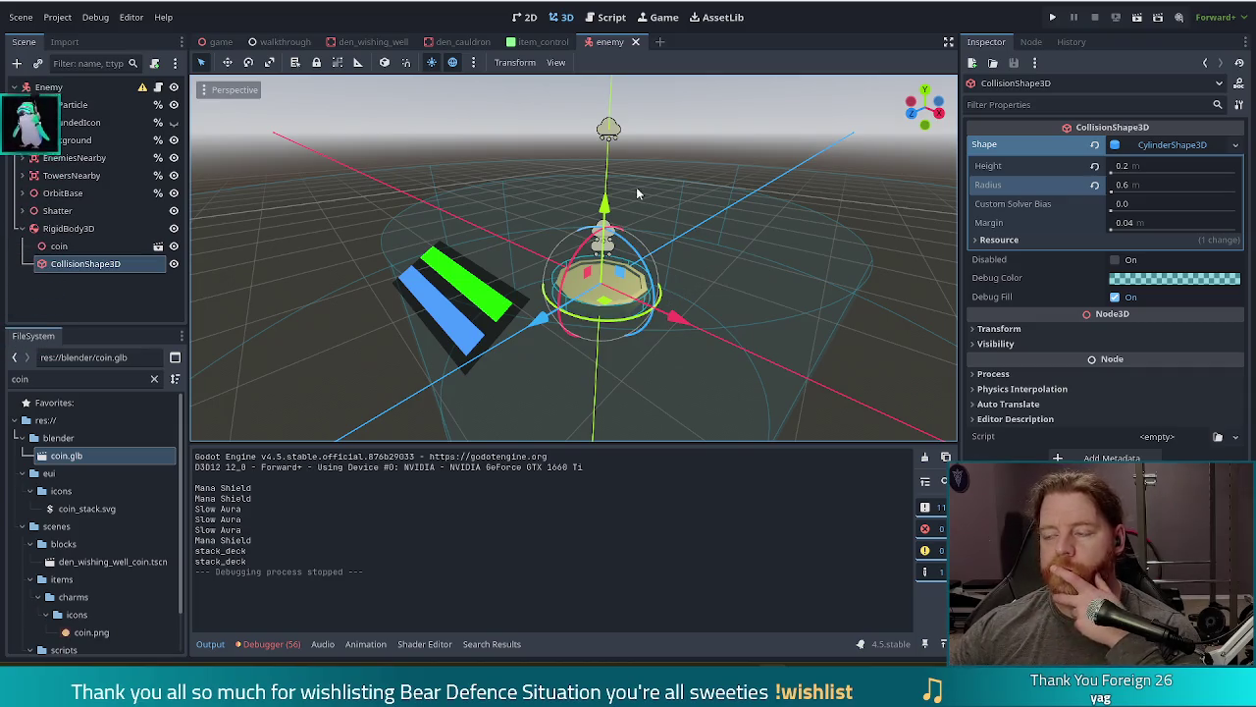
Step: Select the RigidBody3D node holding the coin and cylinder collider in the Scene tree
mouse_move(1035, 356)
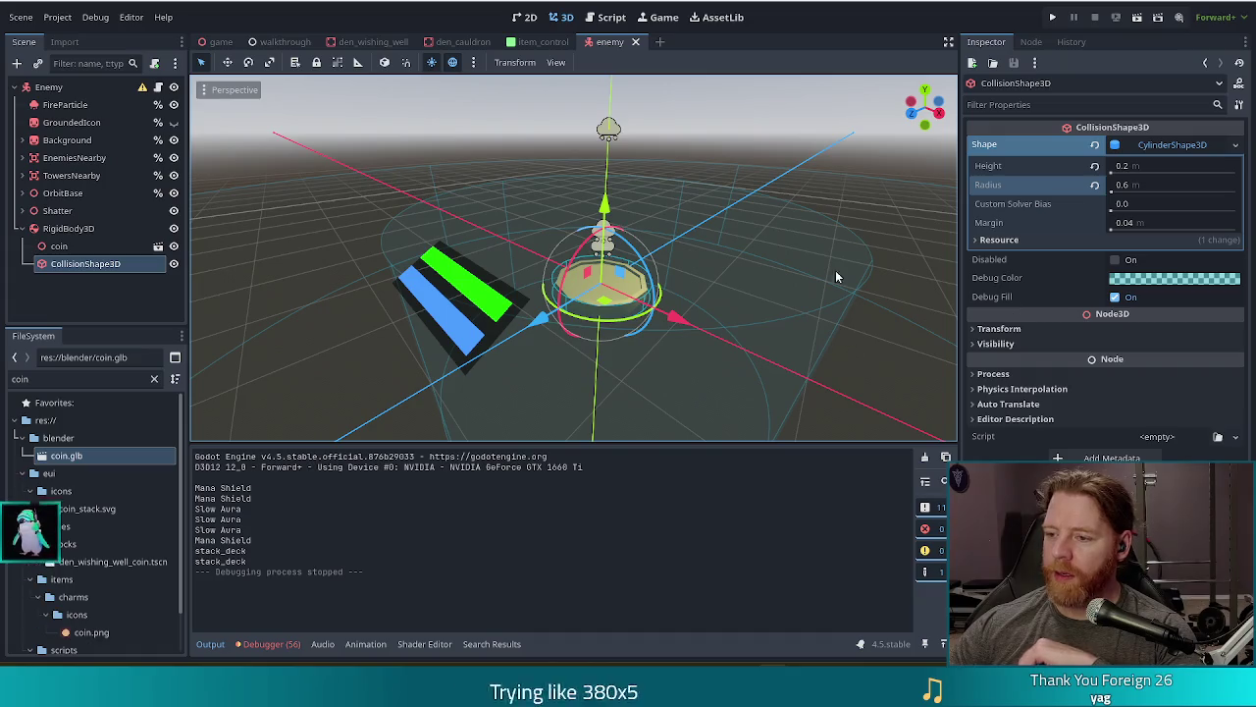
click(69, 228)
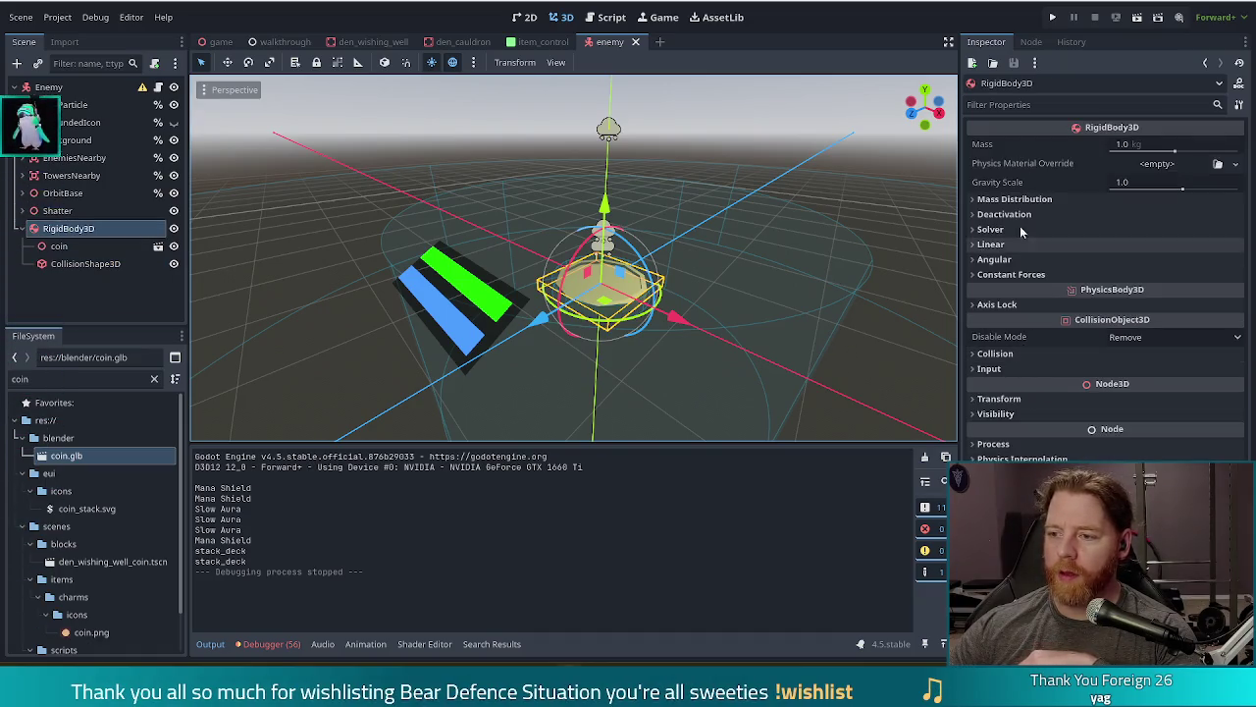
Step: Remove the RigidBody3D from collision layer 1 and add collision mask layers 2, 3 and 4
click(997, 353)
click(983, 388)
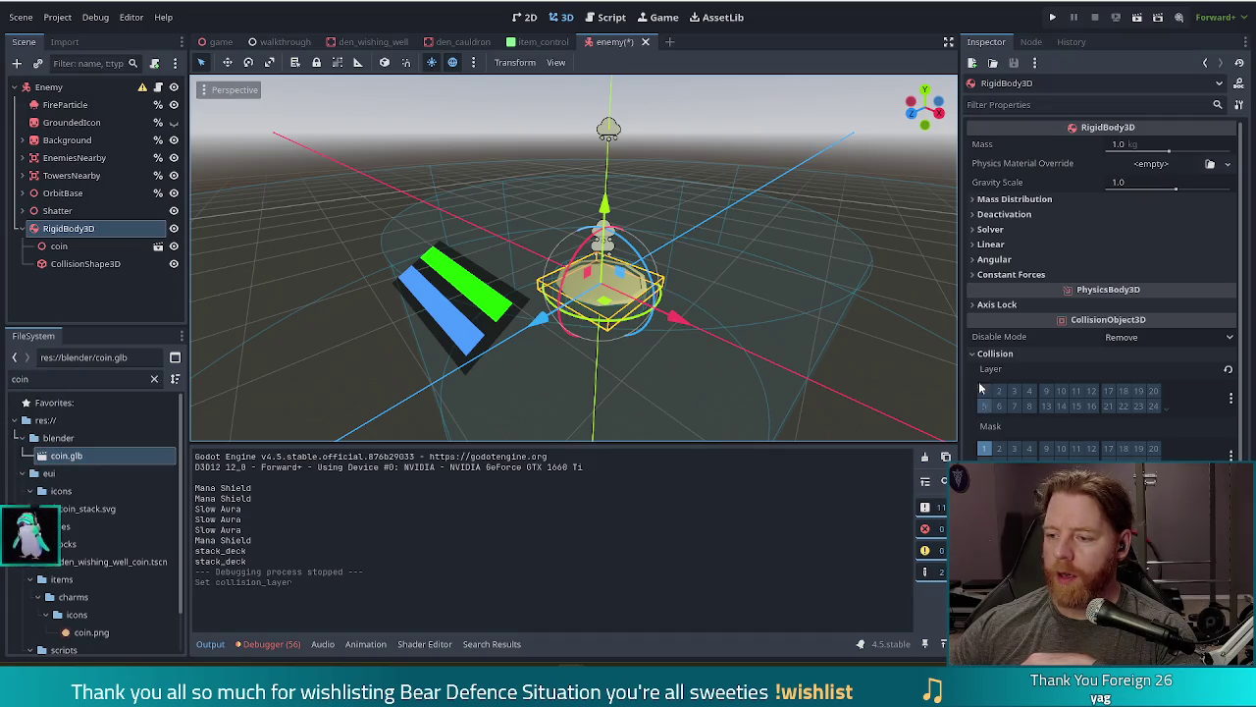
click(1000, 448)
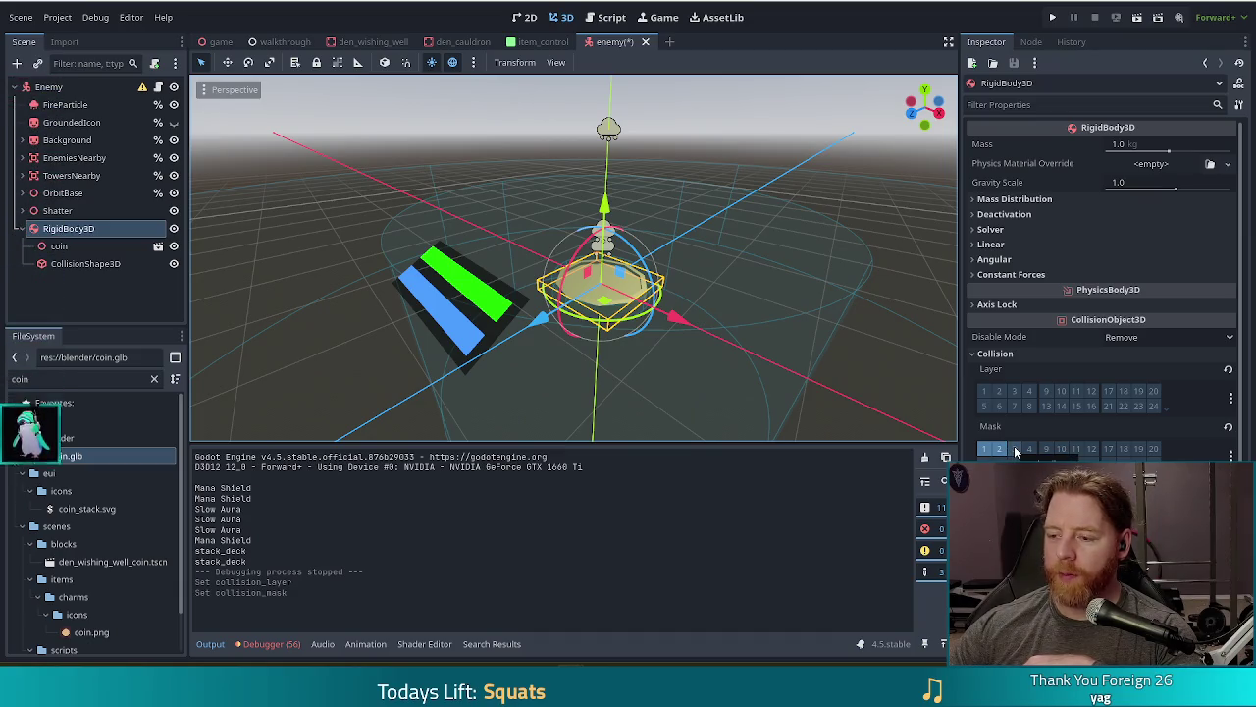
click(1015, 449)
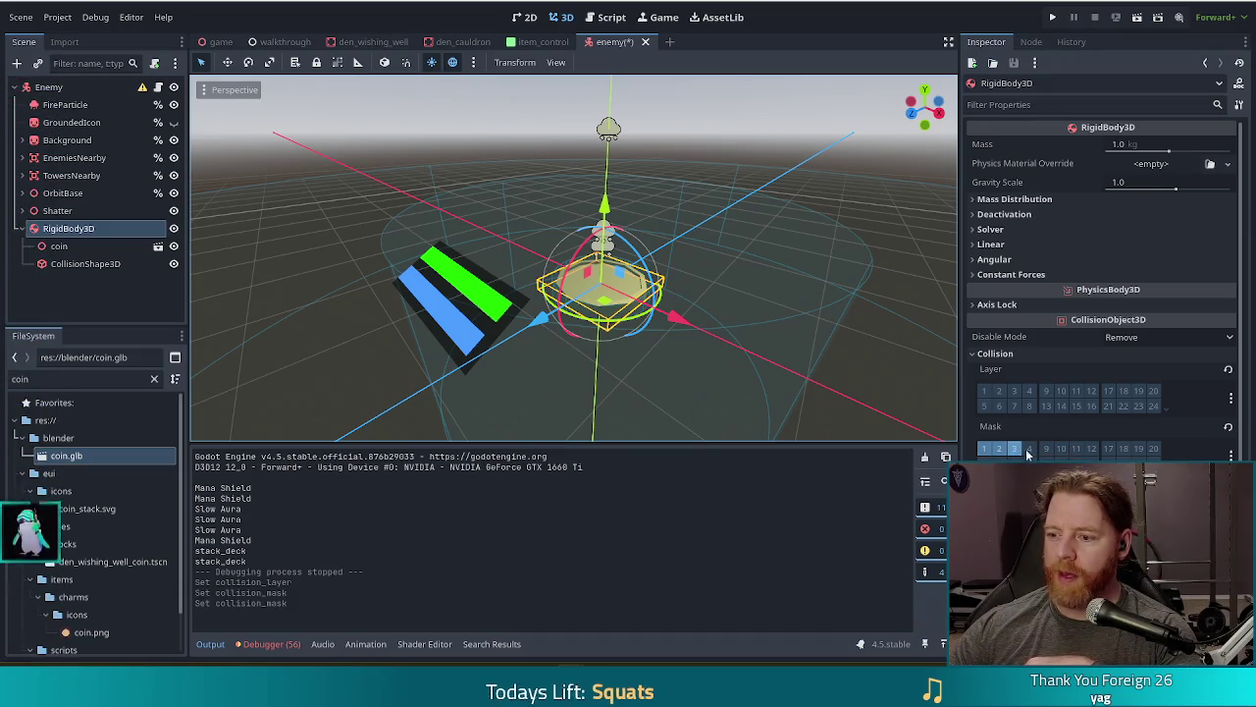
click(1030, 451)
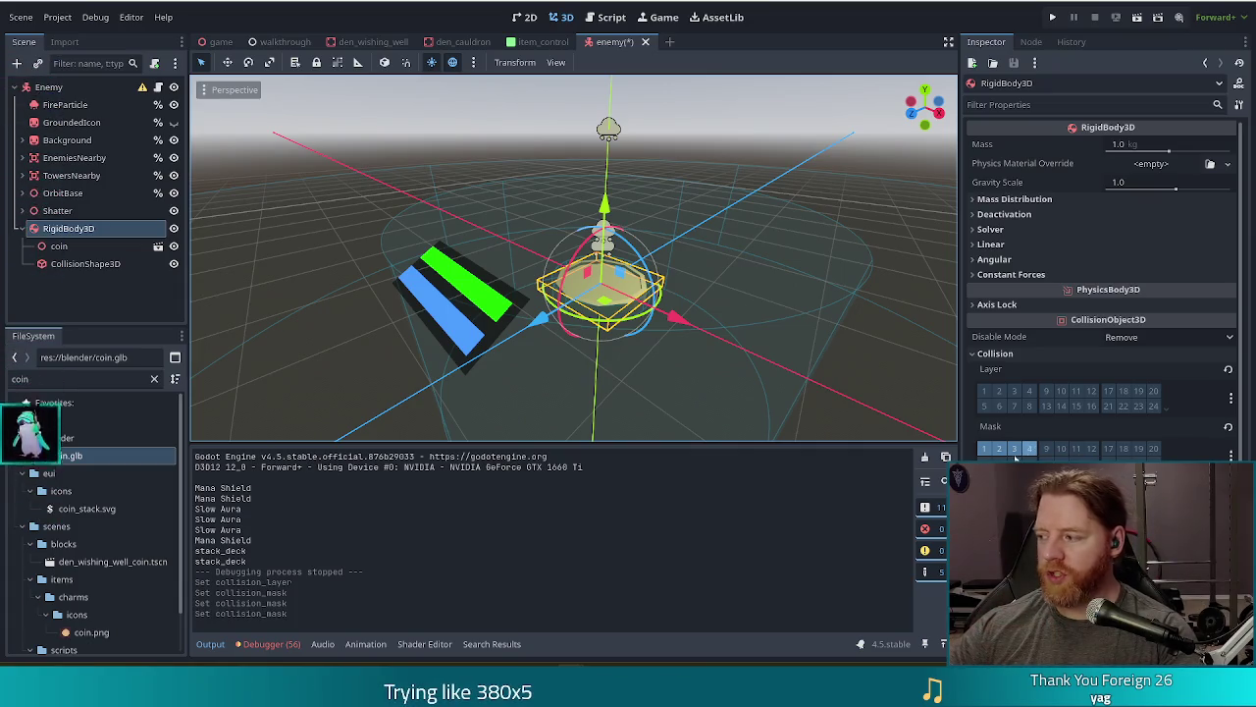
Step: Rename the RigidBody3D node to coin and open the enemy_3d.gd script
double_click(76, 228)
key(BackSpace)
text(in)
key(Return)
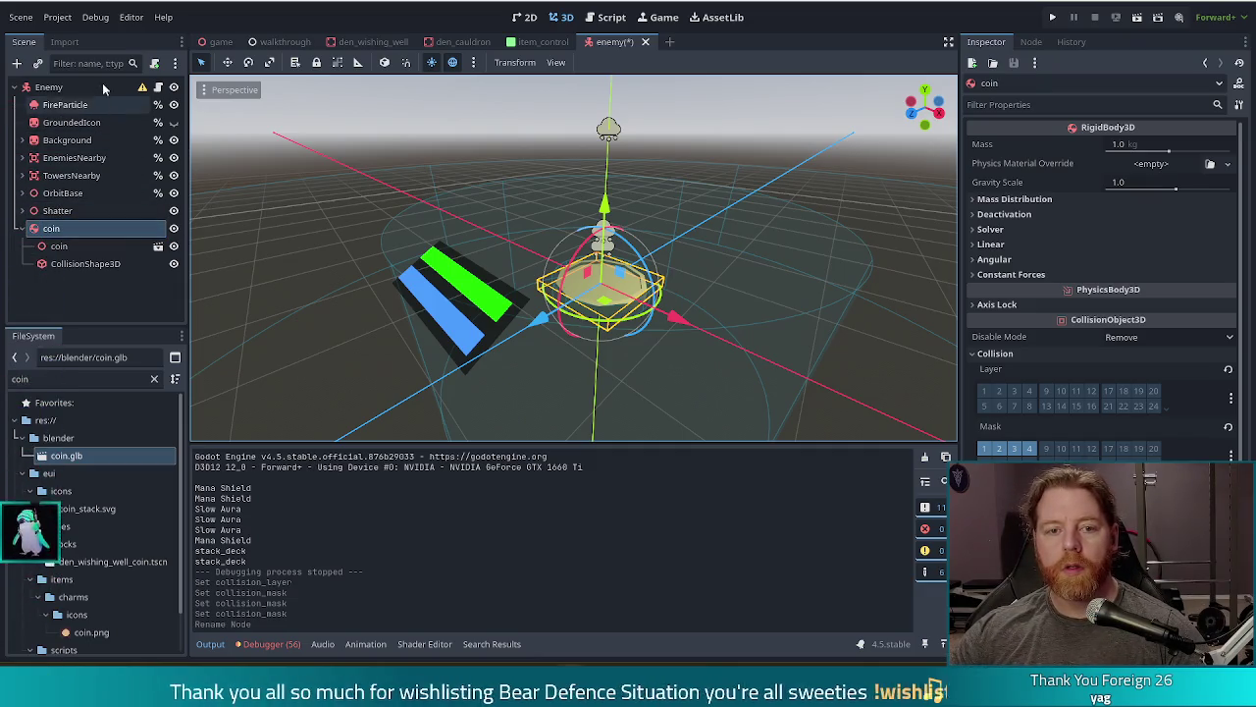
click(611, 17)
key(ctrl+z)
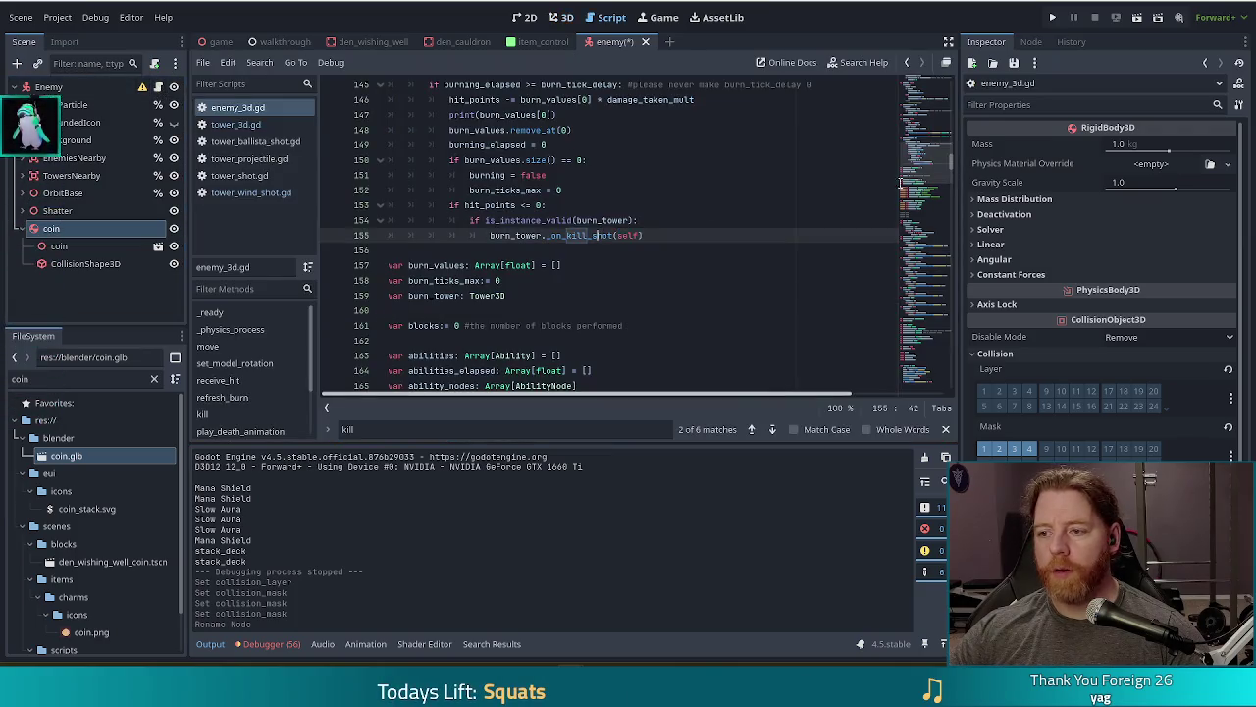
Step: Add a new line 173 after line 172 and drag in a reference to the coin node
scroll(579, 274, down, 10)
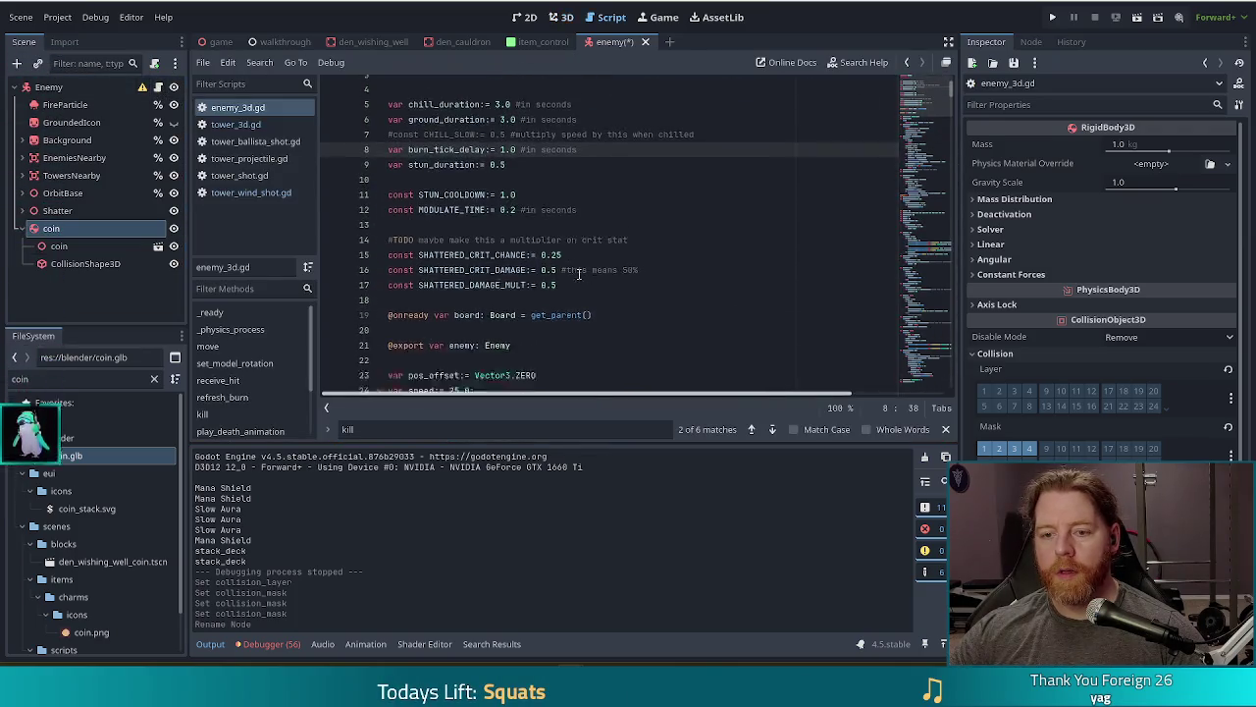
scroll(579, 275, down, 10)
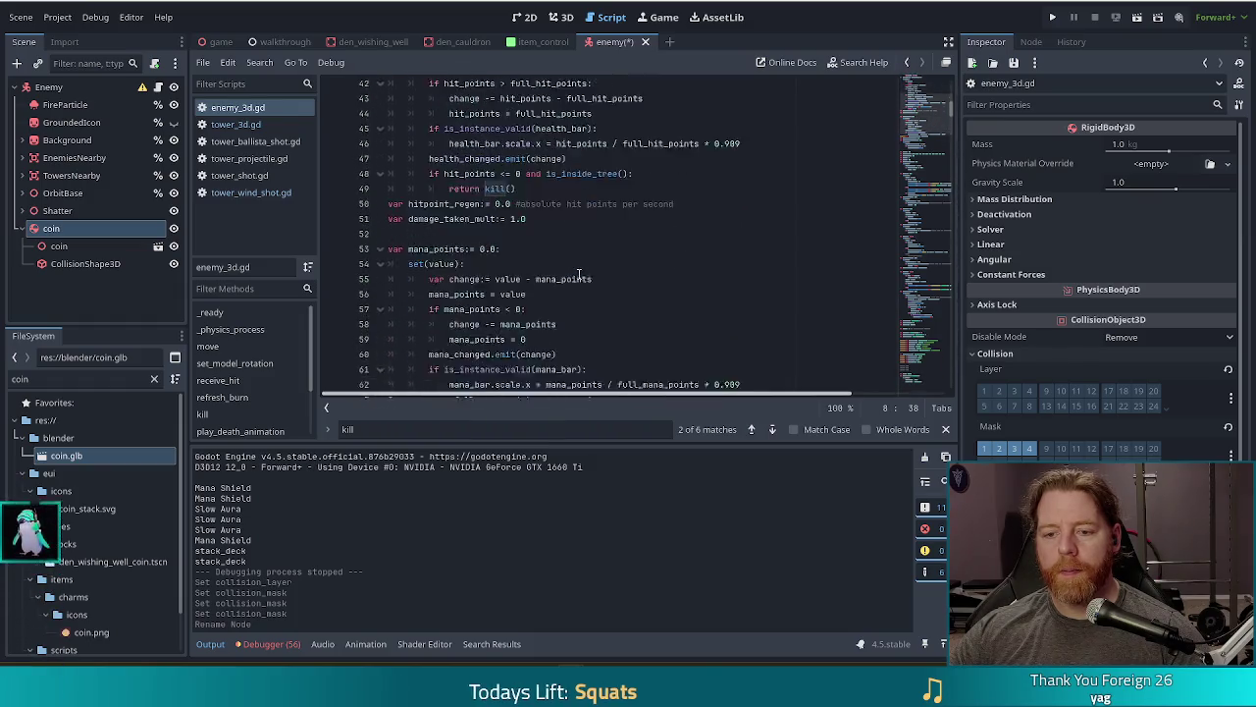
scroll(579, 274, down, 13)
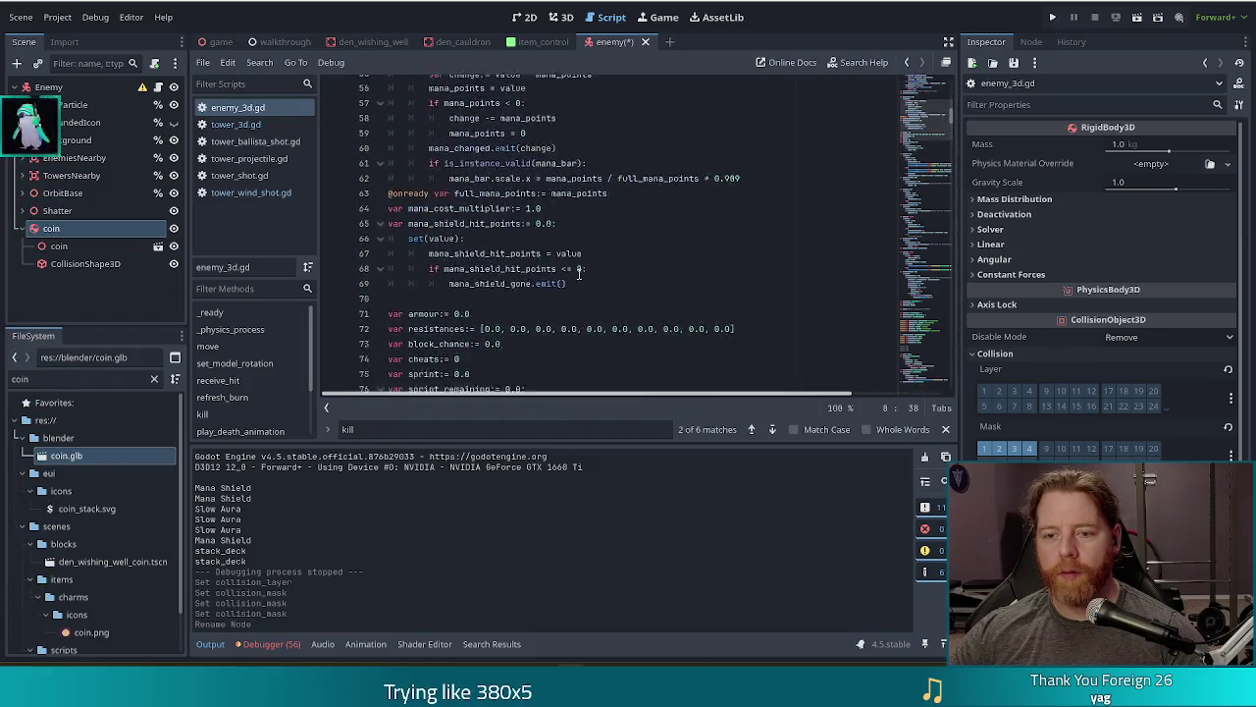
scroll(579, 275, down, 16)
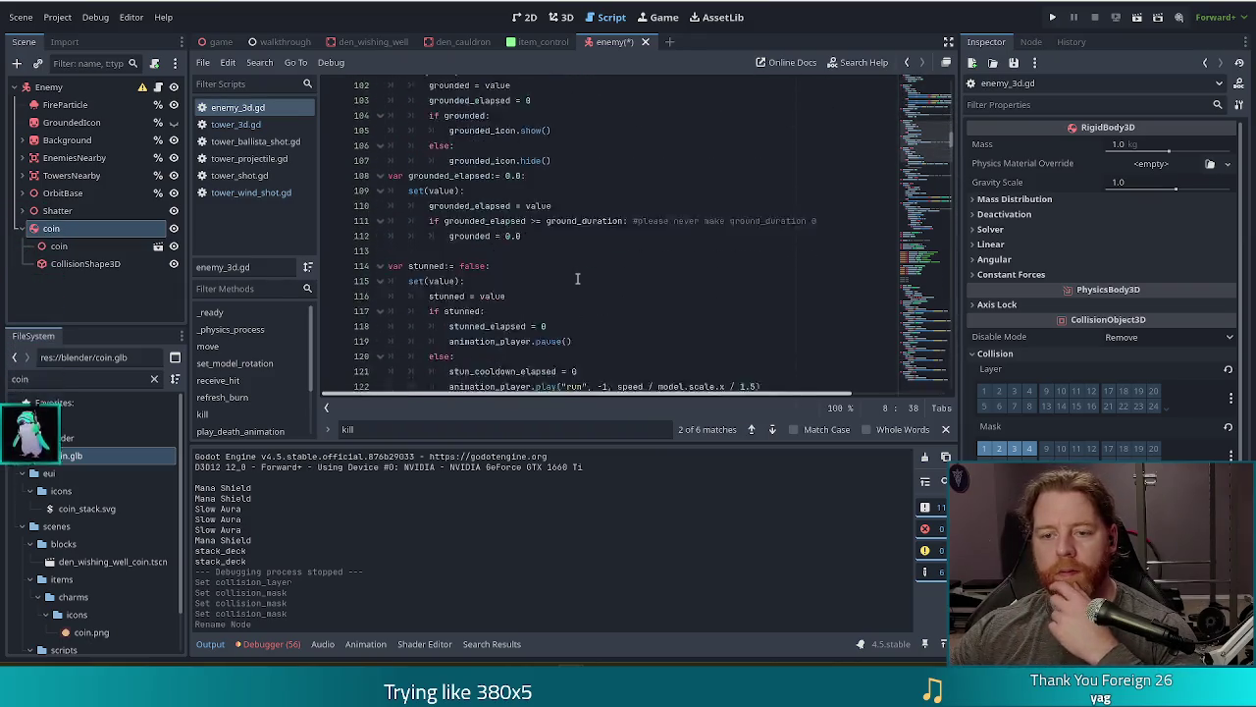
scroll(932, 174, down, 5)
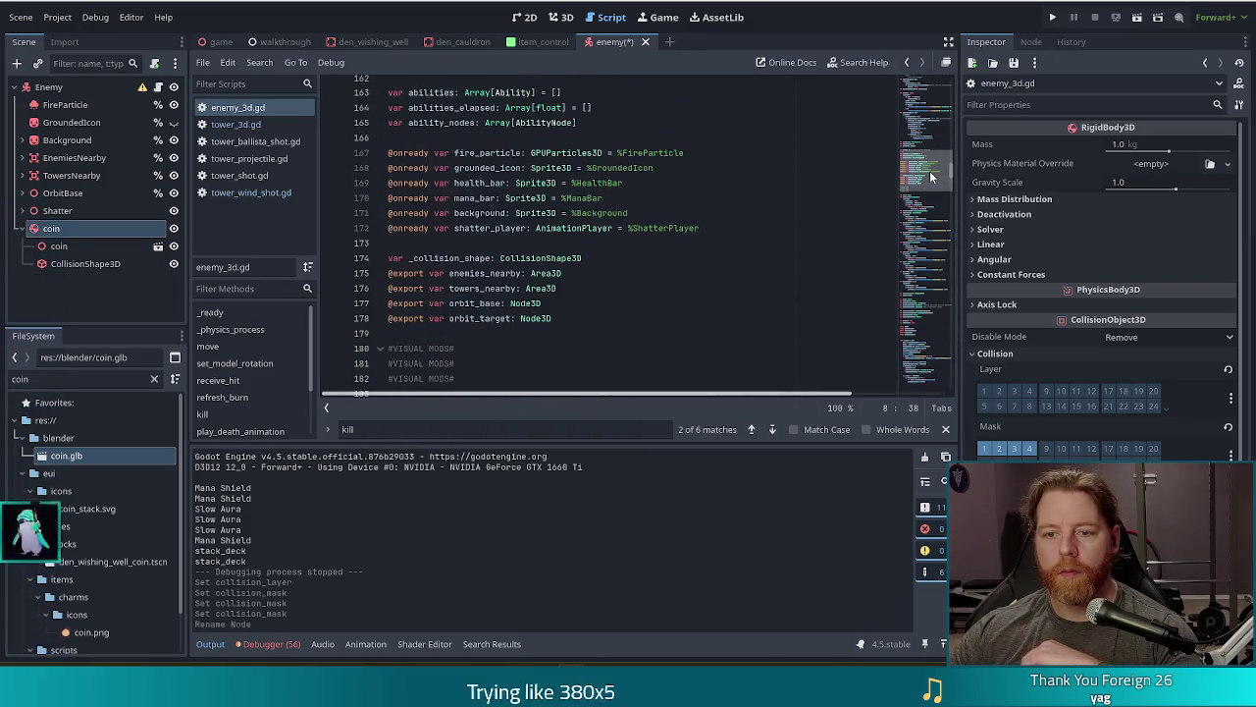
click(717, 231)
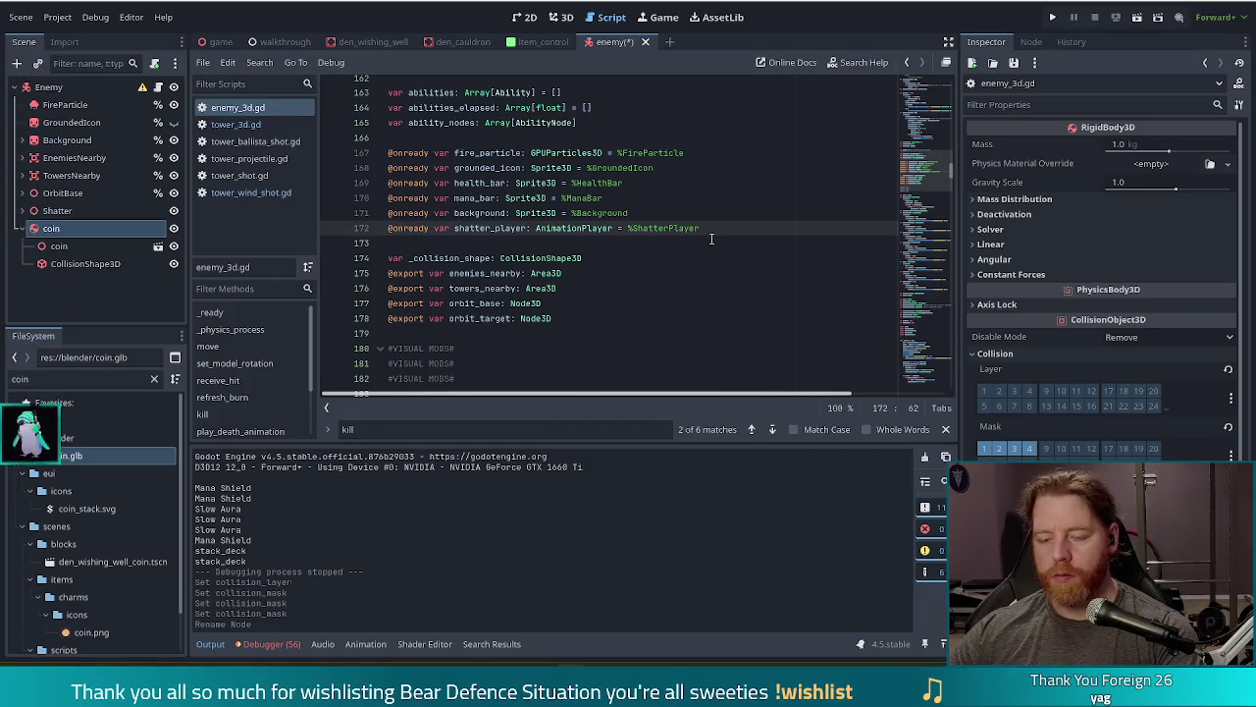
key(Return)
drag(51, 227, 393, 246)
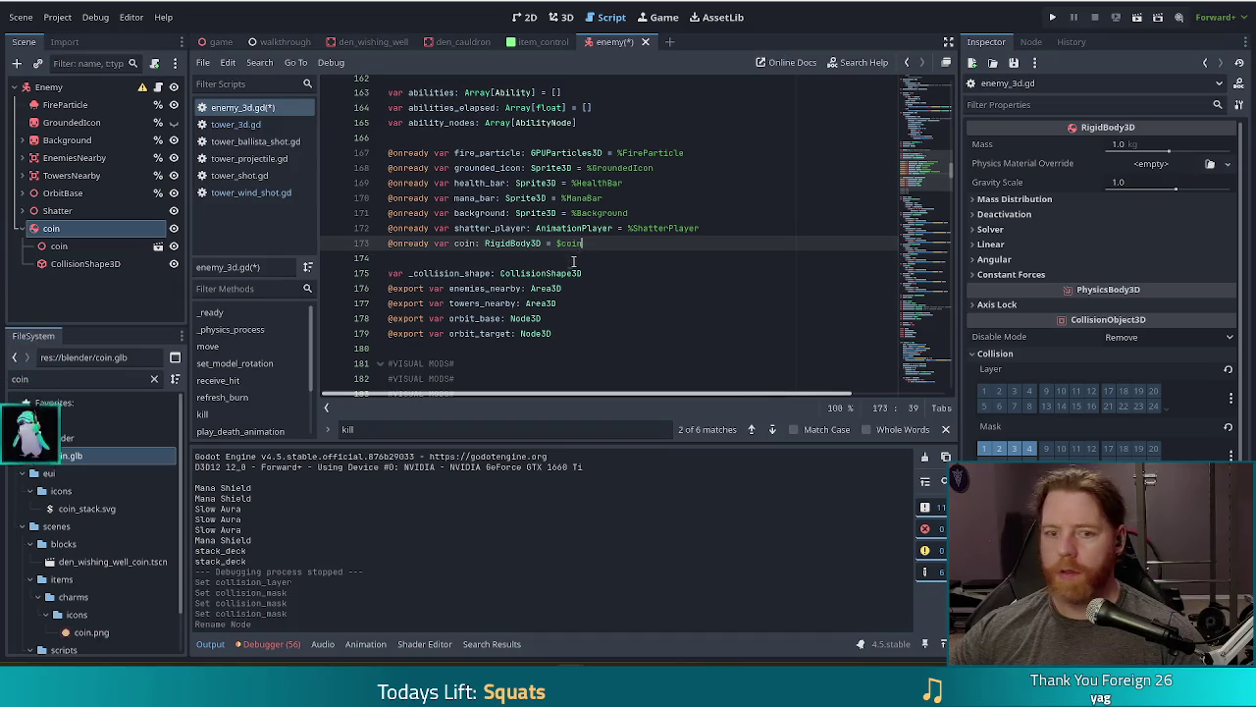
Step: Make coin a scene-unique name, change $coin to %coin, and save the script
click(56, 246)
right_click(59, 234)
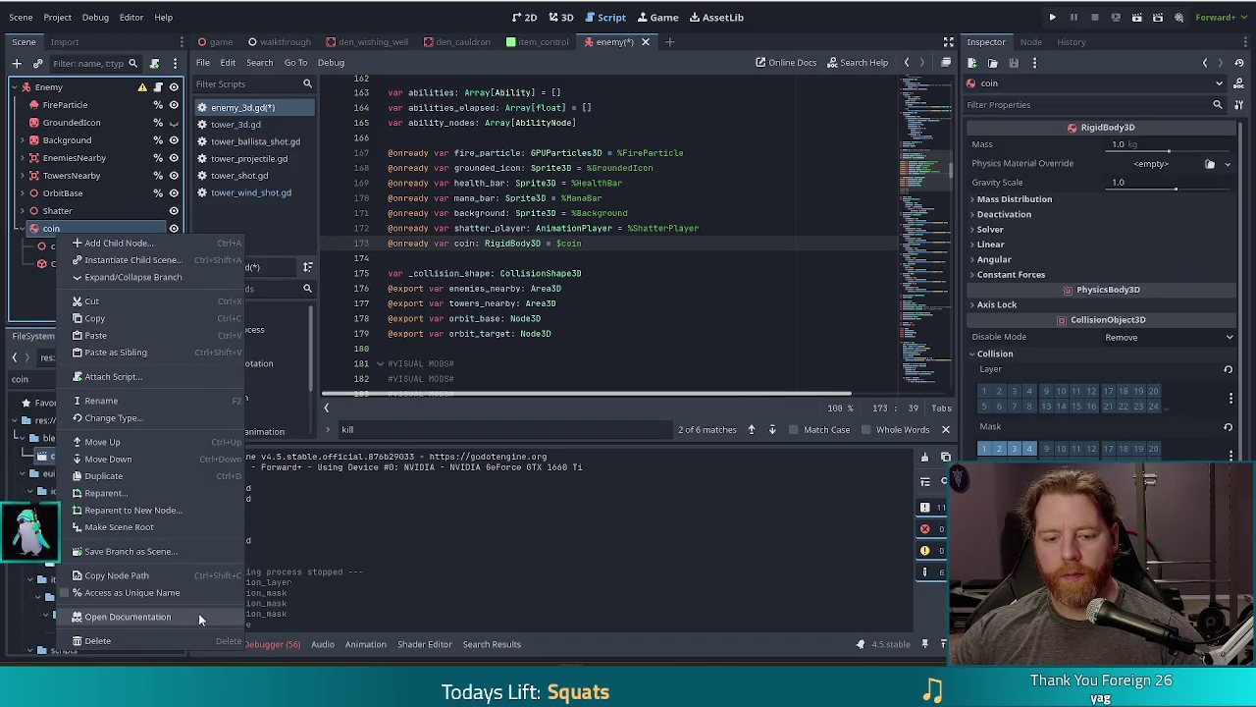
click(132, 592)
click(566, 243)
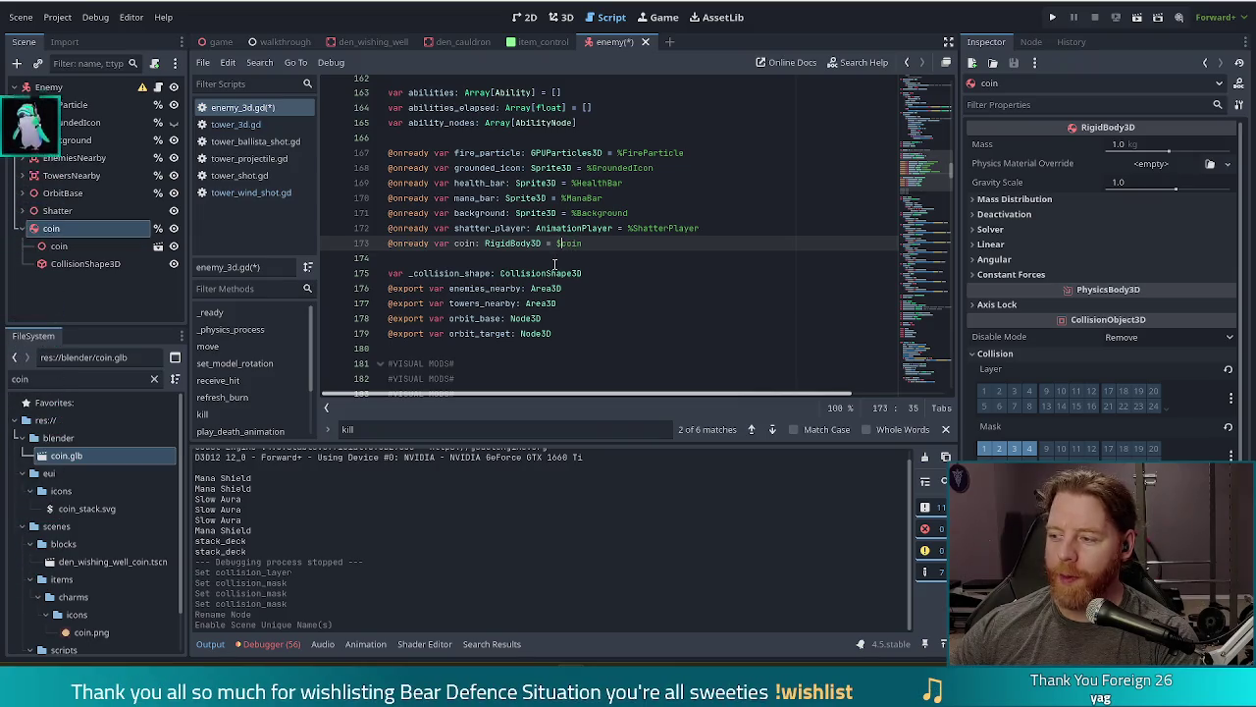
key(BackSpace)
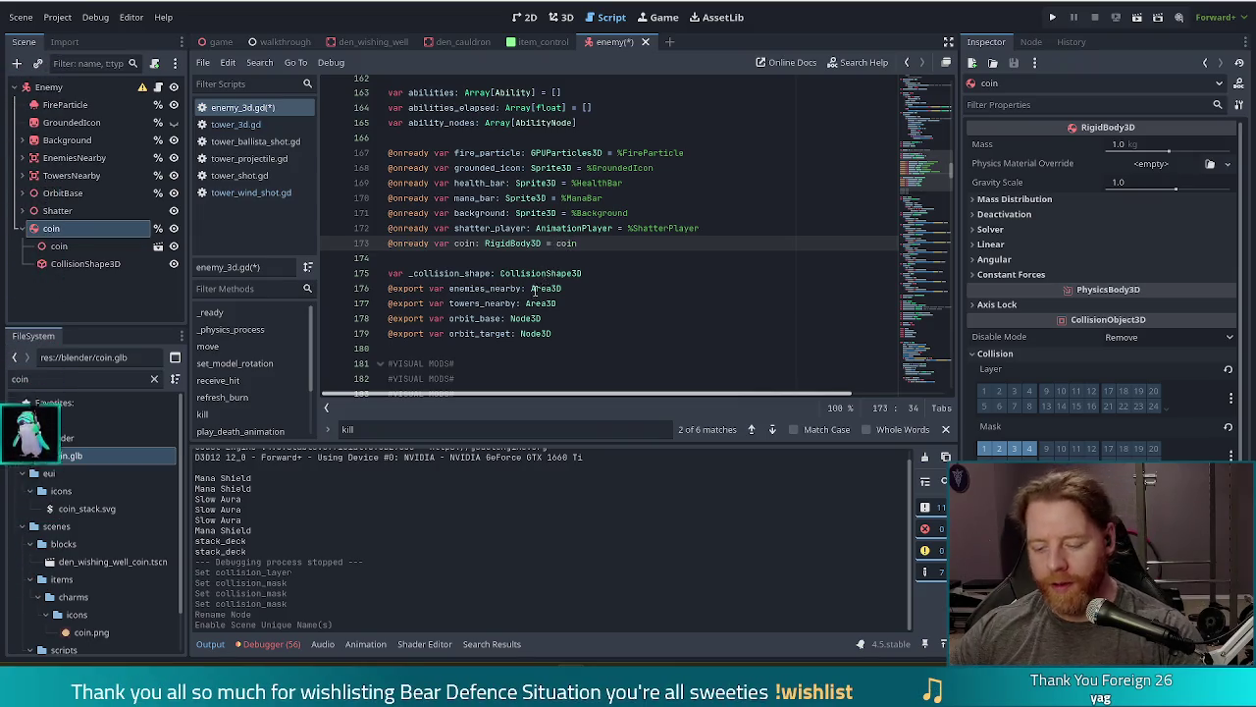
text(%)
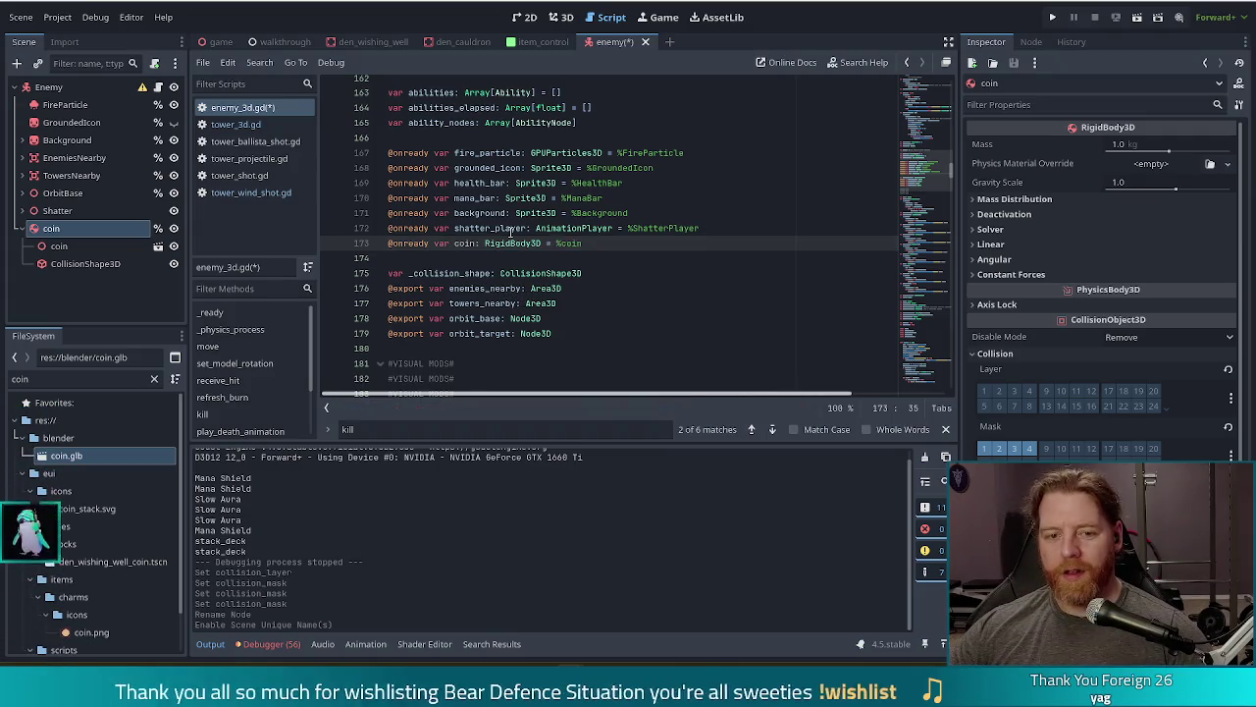
key(ctrl+s)
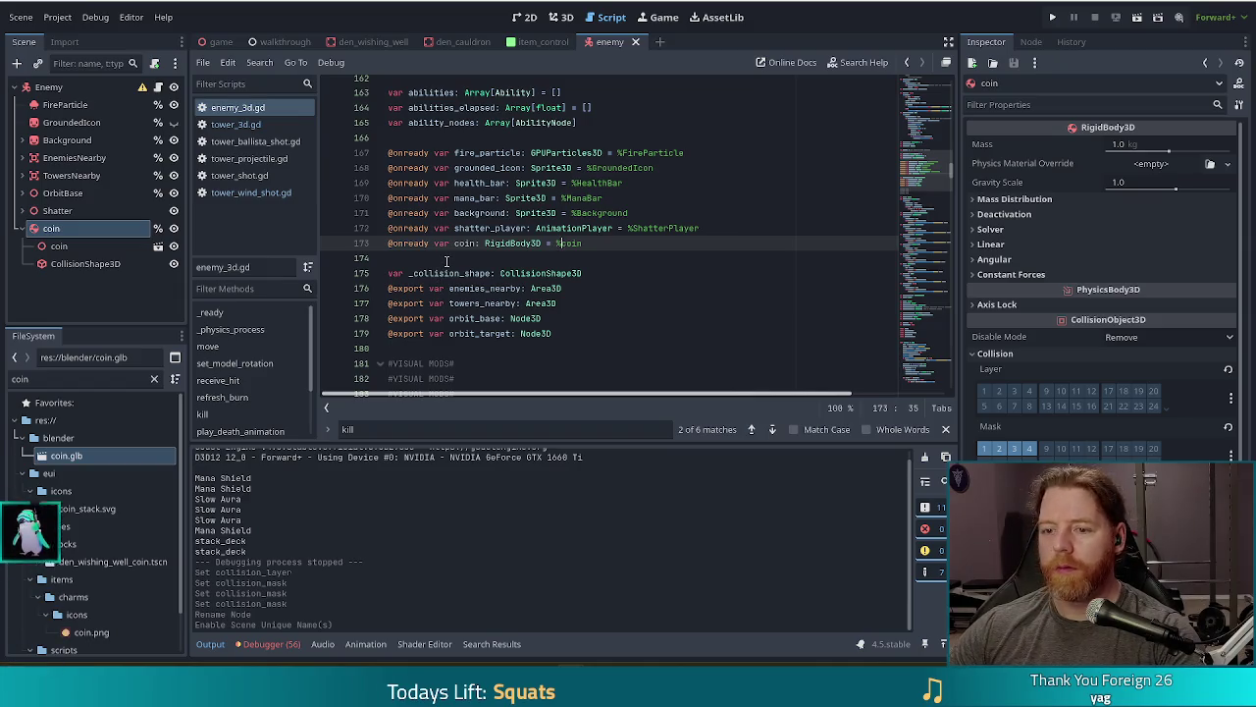
click(568, 215)
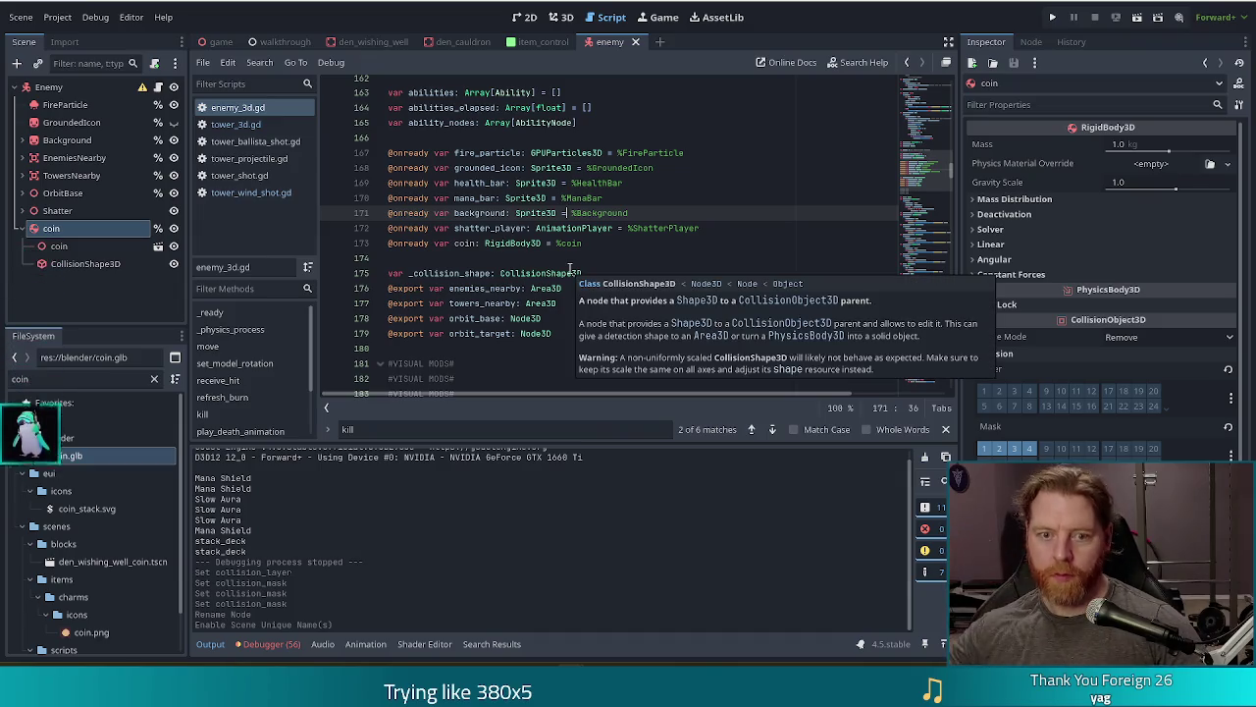
Step: Hide the coin node and review the gold reward line in tower_3d.gd's _on_kill_shot
click(174, 229)
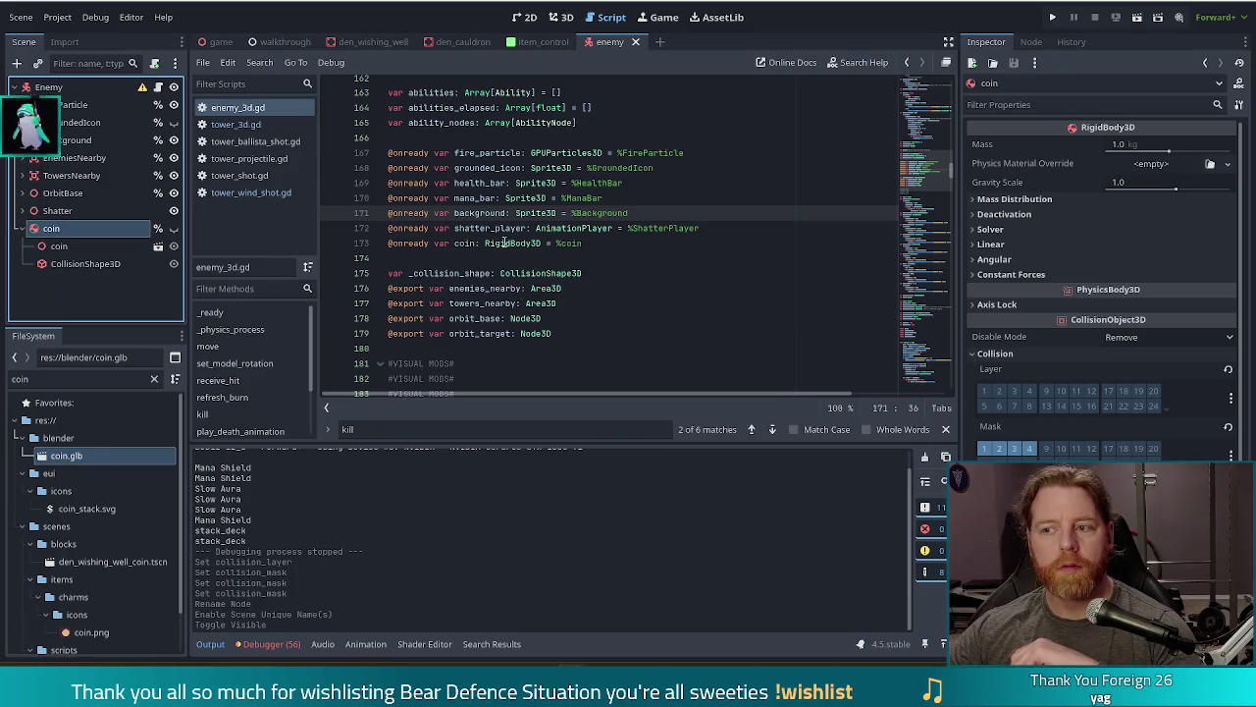
click(511, 198)
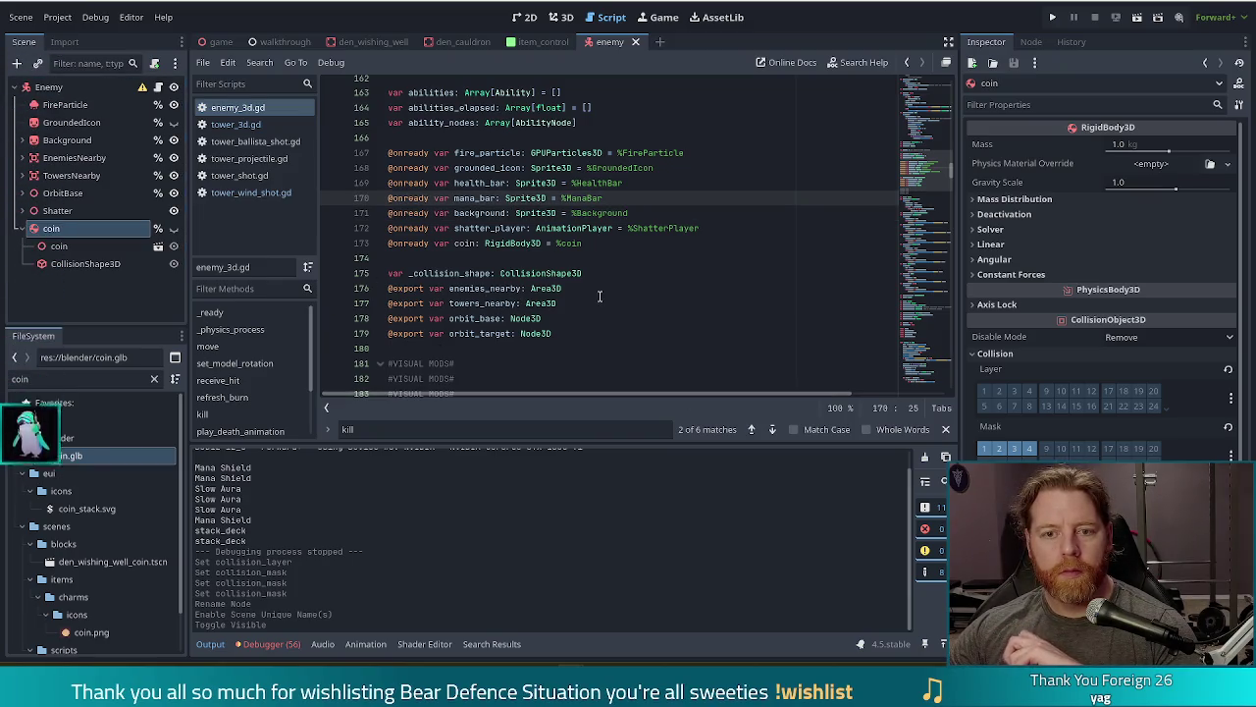
click(236, 123)
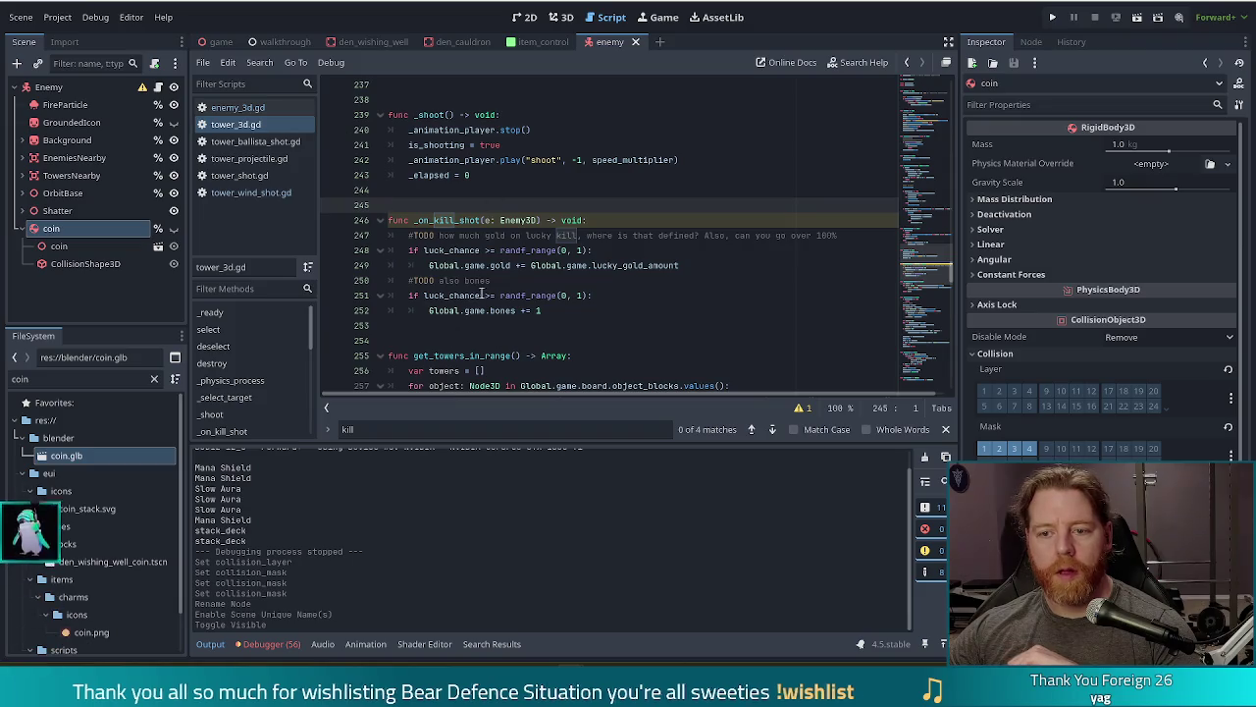
click(531, 265)
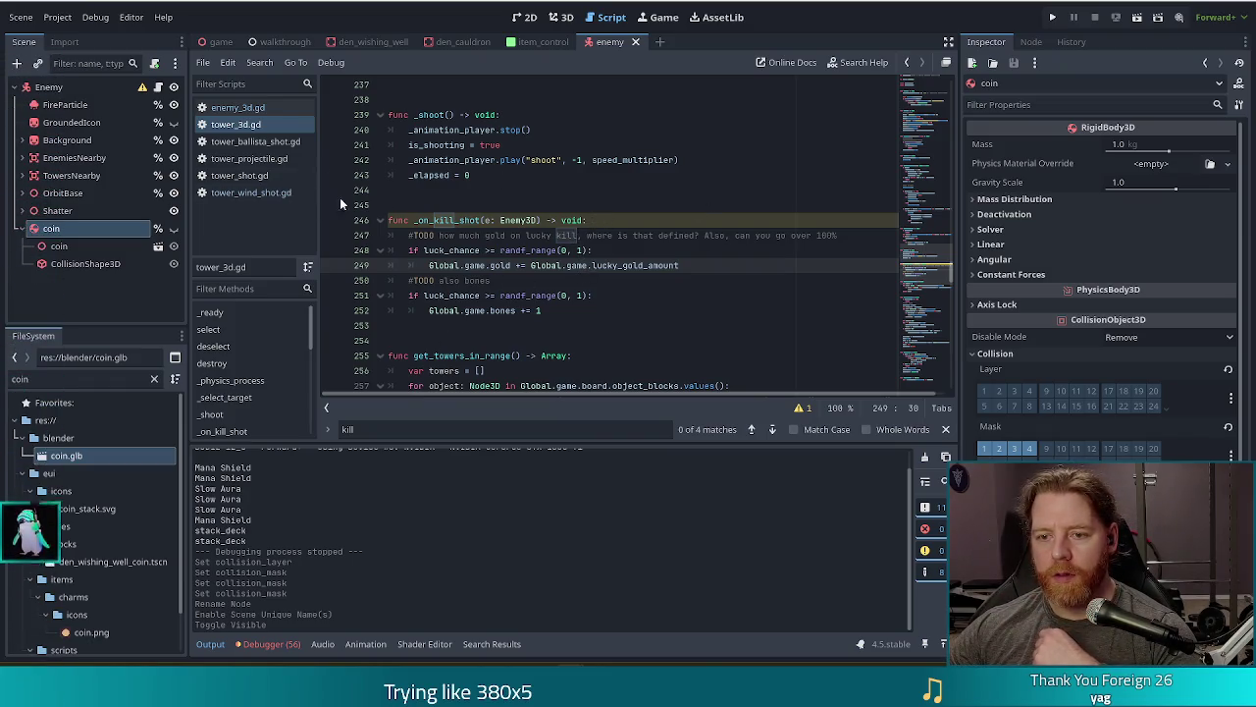
Step: Return to enemy_3d.gd and jump to its kill function
click(251, 192)
click(251, 109)
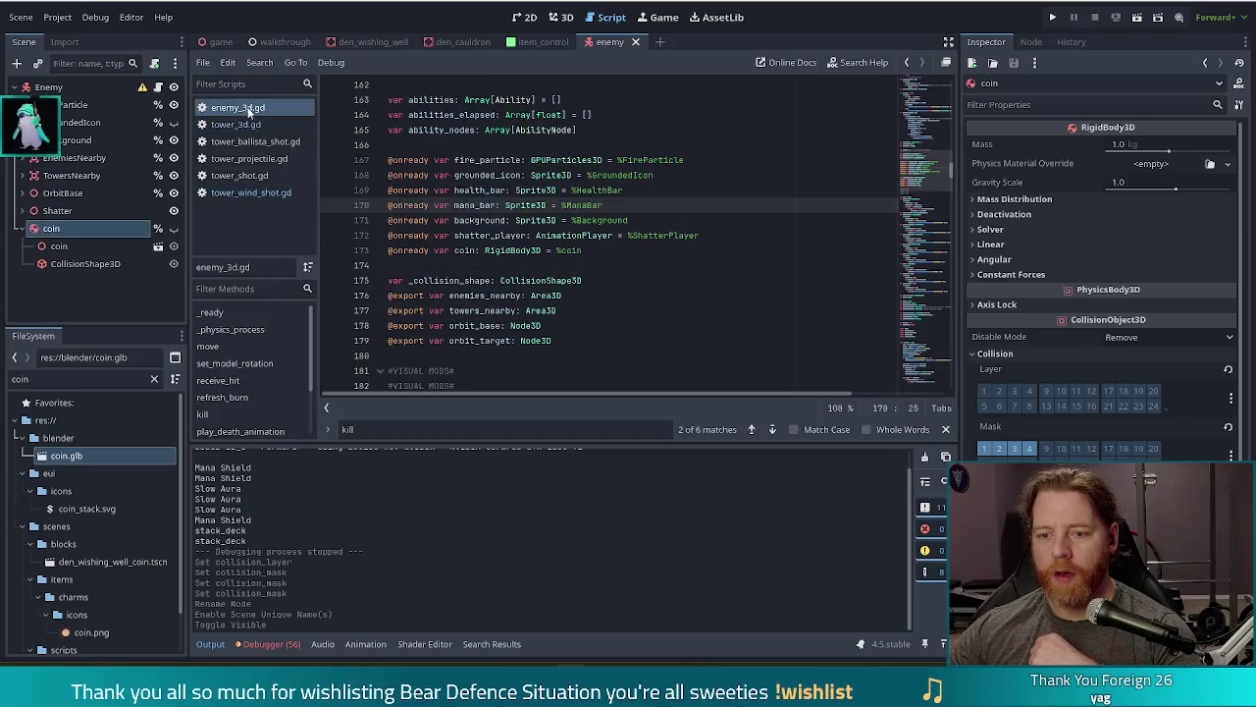
click(245, 125)
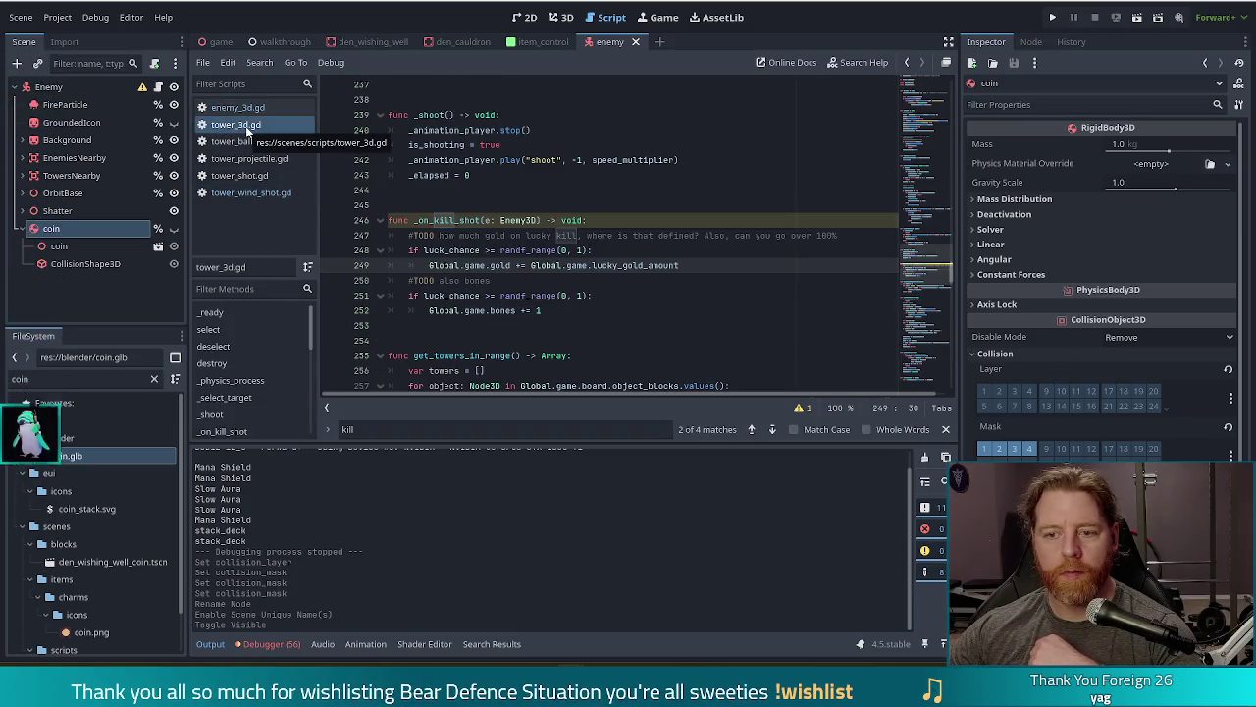
click(247, 110)
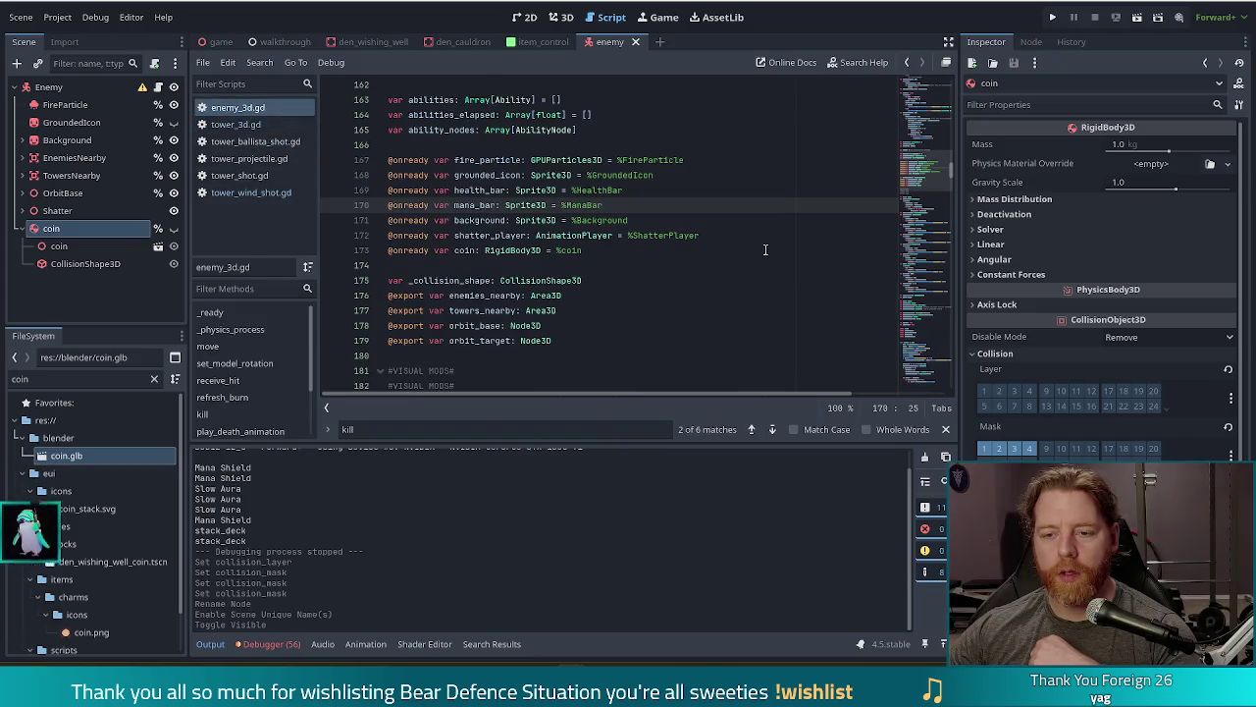
click(231, 416)
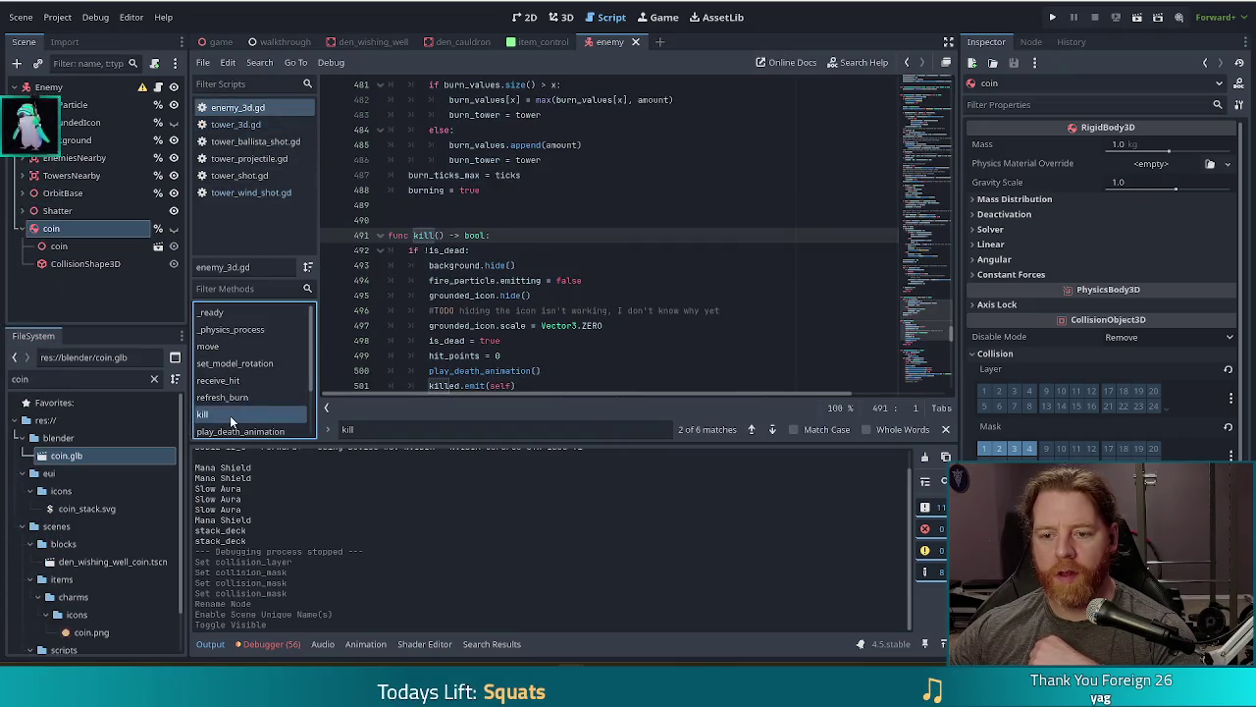
Step: Review the add_child(body) and collision-method physics code in play_death_animation
click(235, 432)
scroll(586, 250, down, 4)
scroll(586, 250, up, 1)
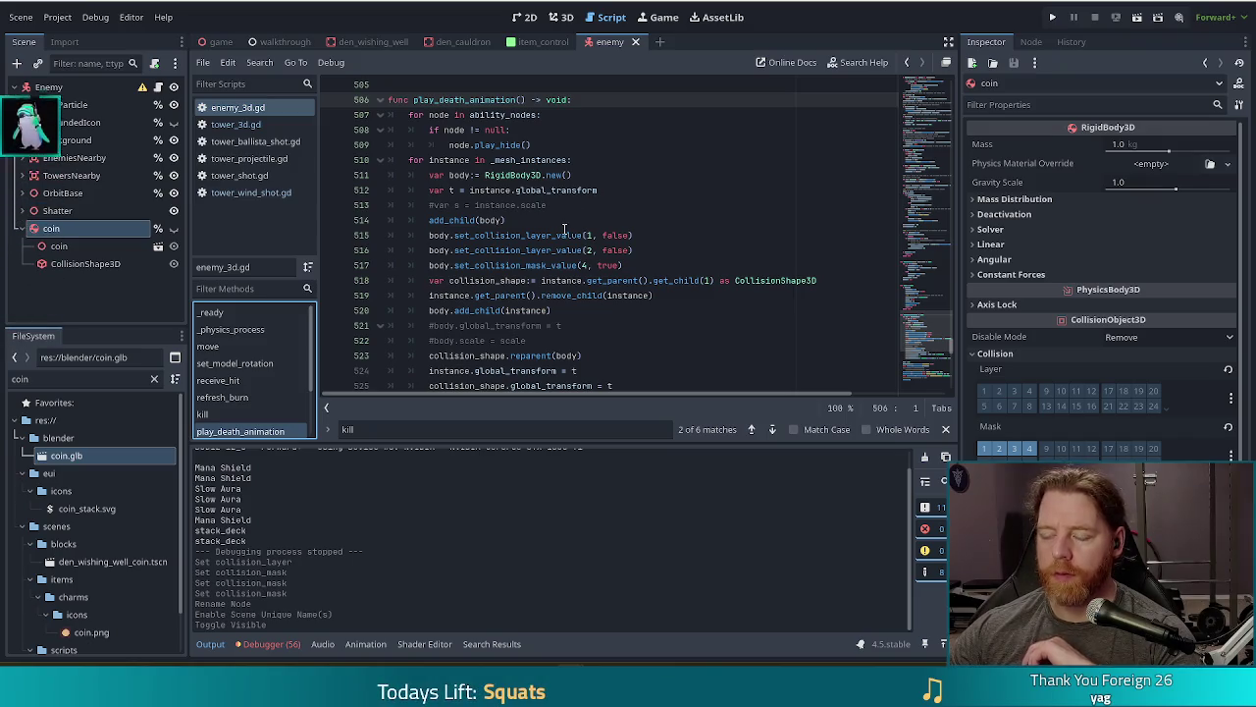
mouse_move(558, 233)
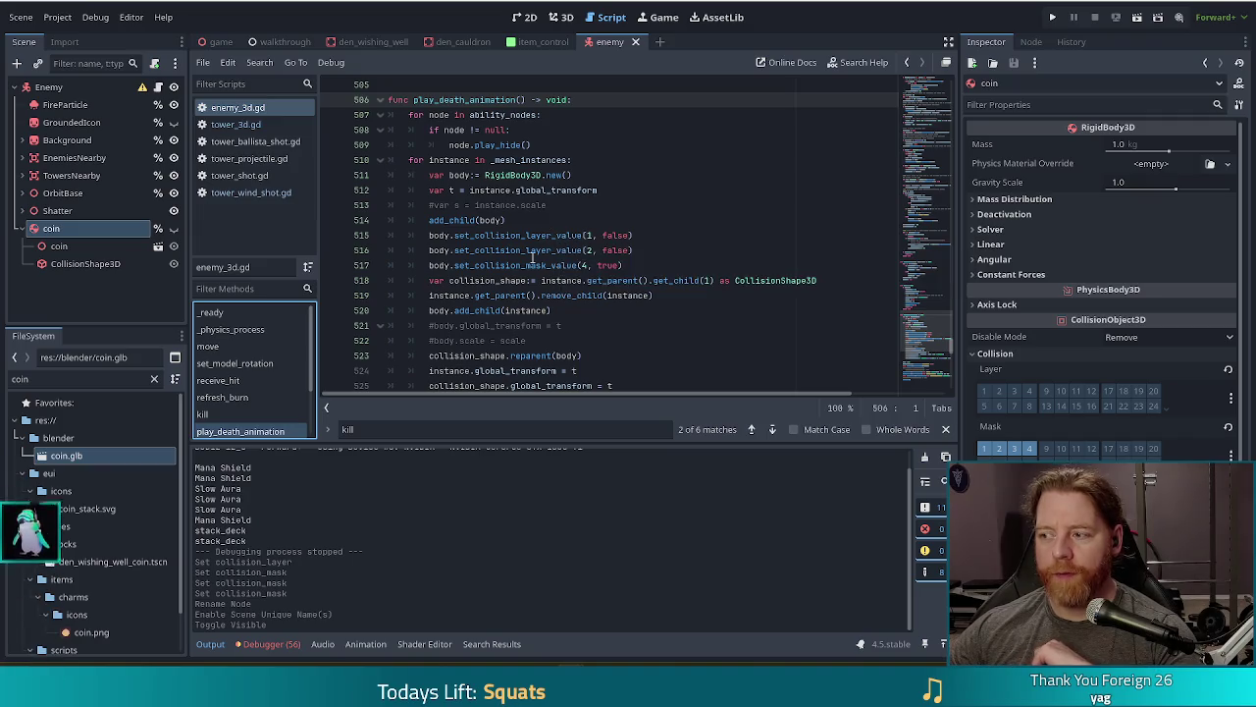
mouse_move(521, 273)
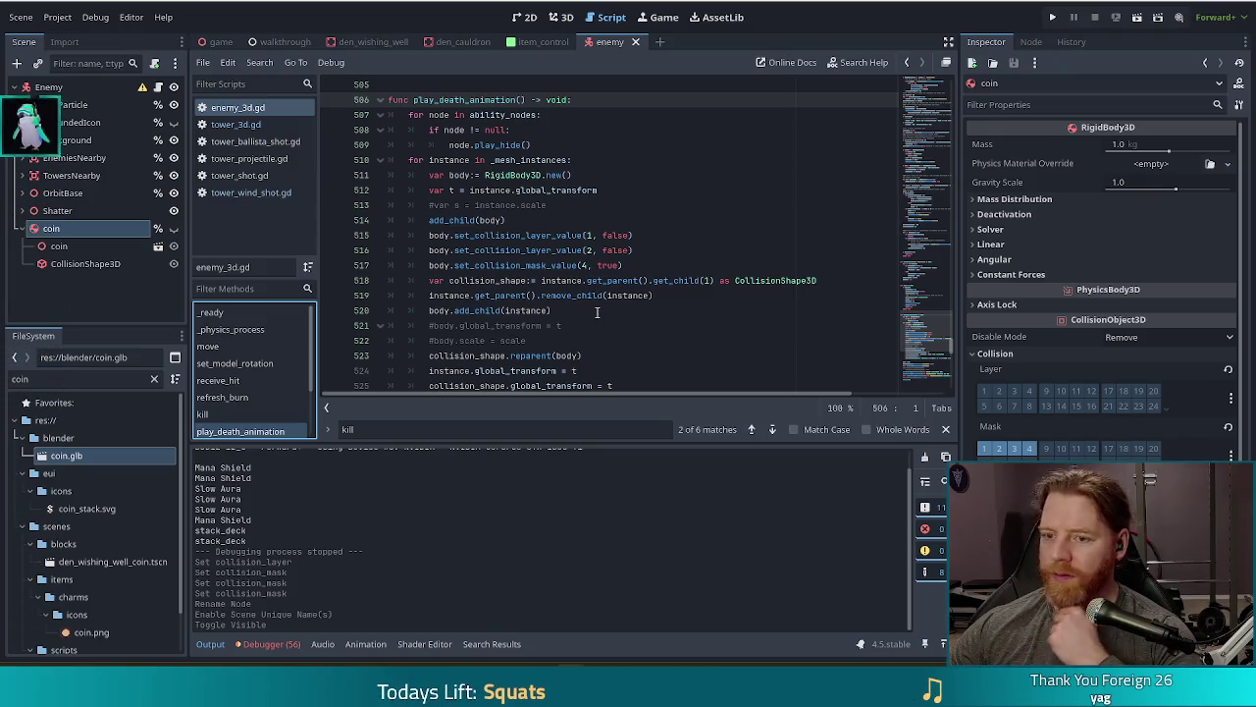
click(569, 220)
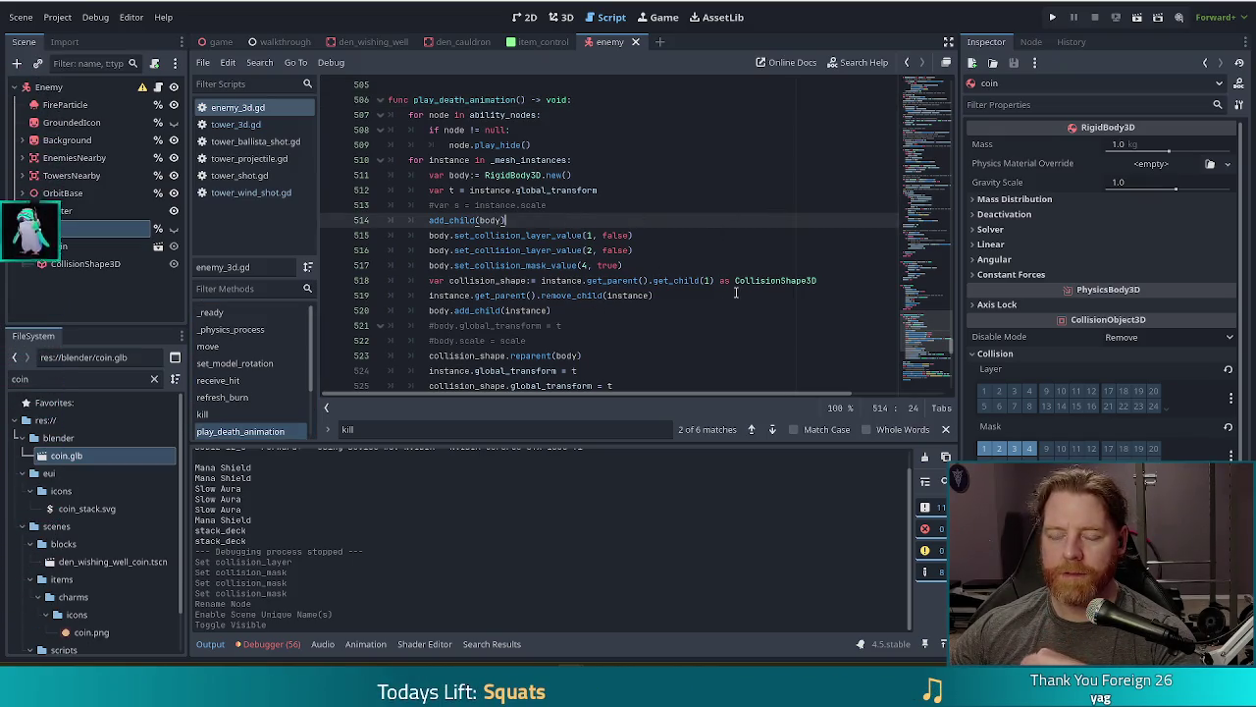
Step: Go up to the kill function, then scroll down past the end of is_ability_ready
click(937, 339)
scroll(937, 339, down, 8)
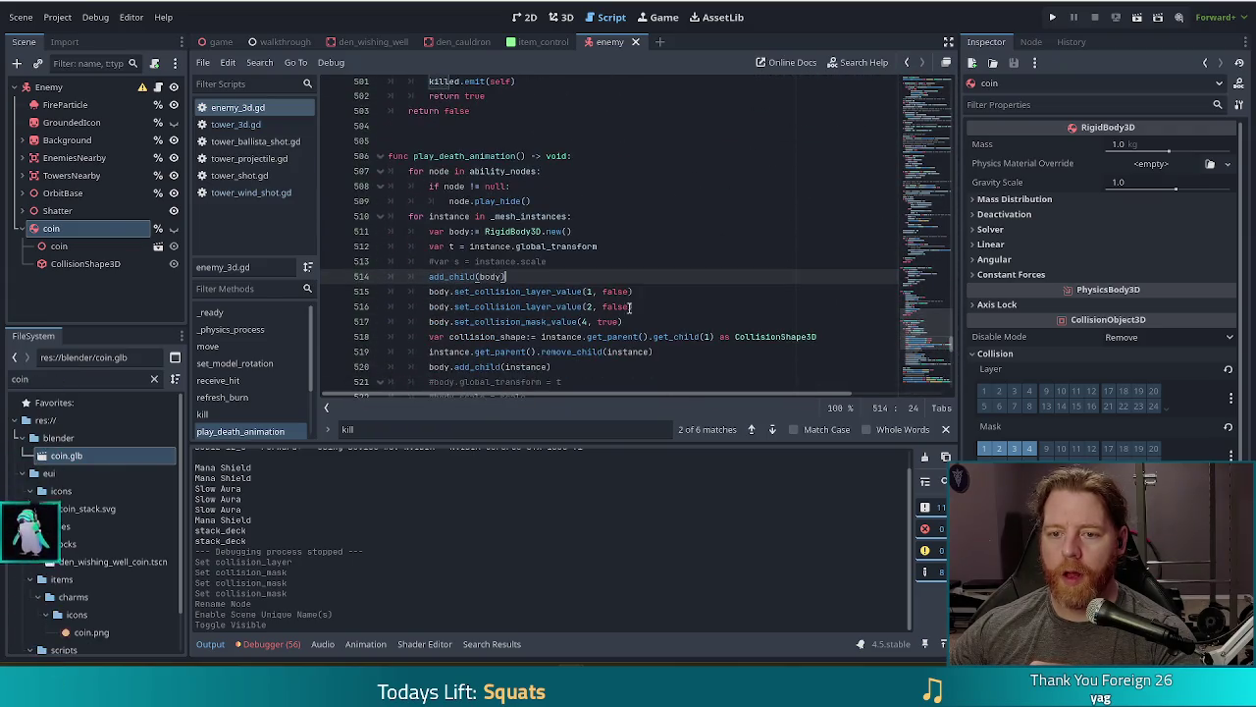
scroll(482, 284, down, 4)
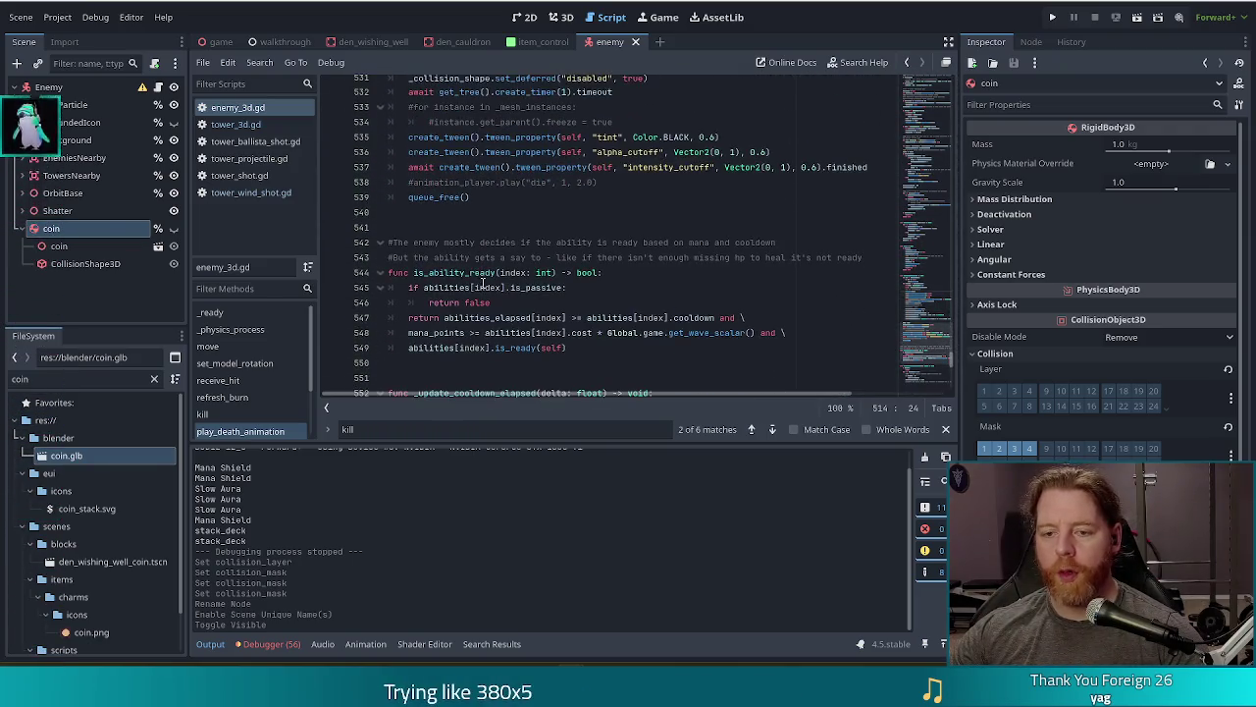
scroll(576, 279, down, 4)
Step: Below is_ability_ready, declare func drop_coin() -> void: with a pass placeholder body
click(474, 185)
key(Return)
key(Return)
text(fun)
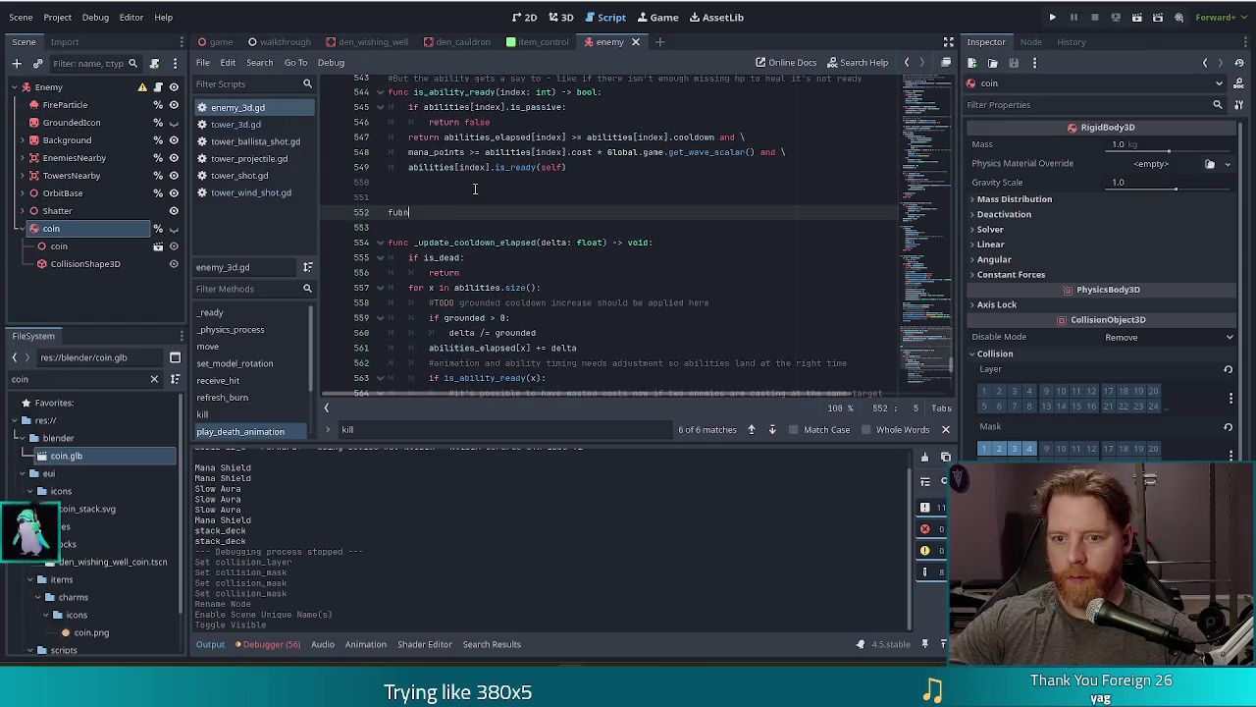
text(c _dr)
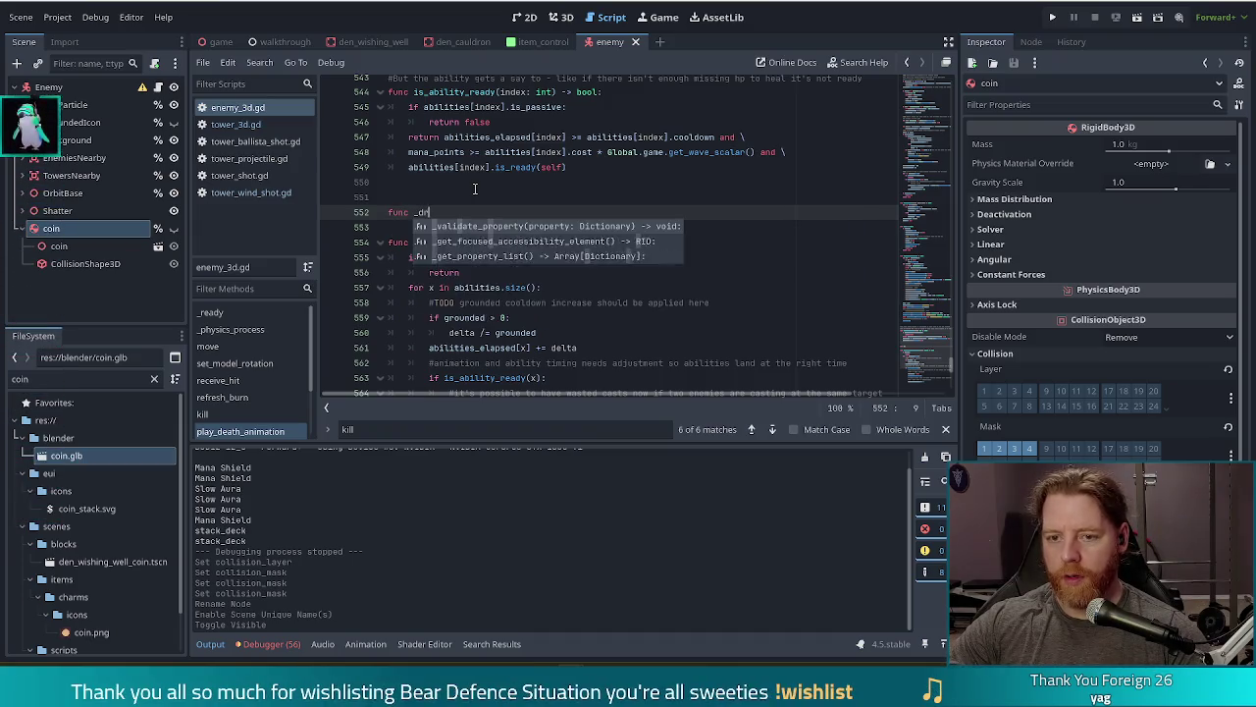
key(BackSpace)
key(BackSpace)
key(BackSpace)
text(drop_)
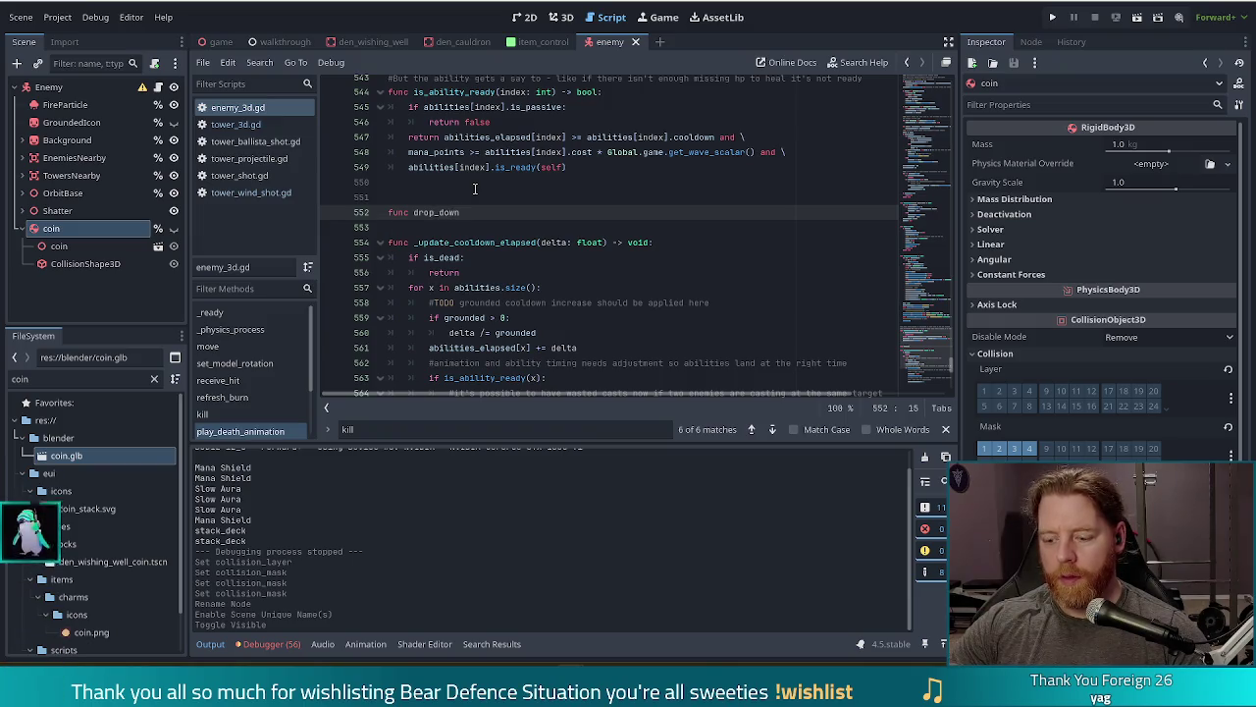
key(BackSpace)
key(BackSpace)
key(BackSpace)
text(coin() -)
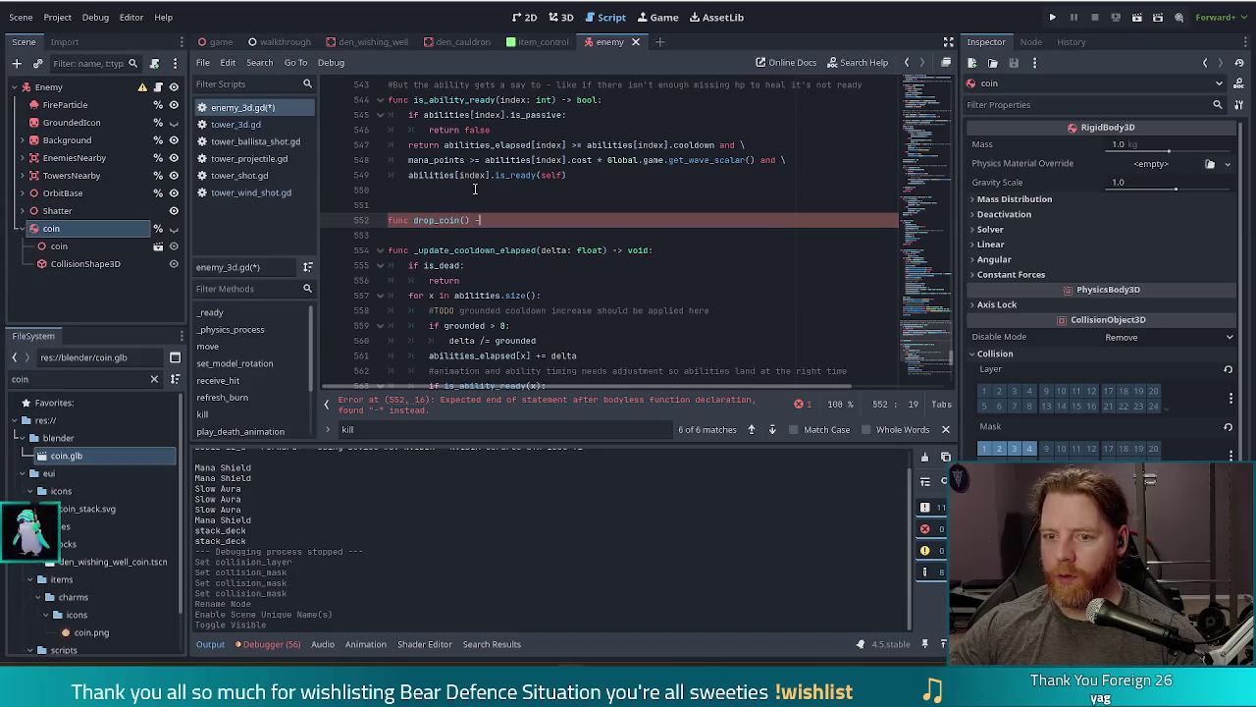
text(> vo)
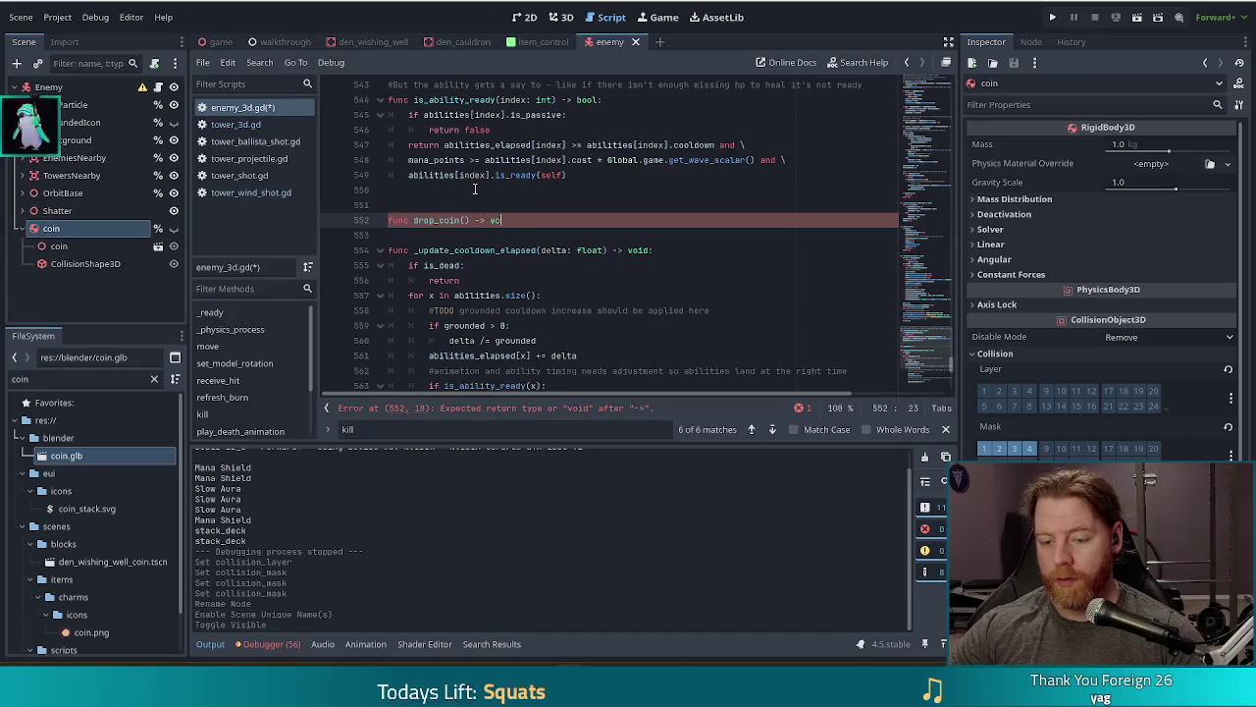
text(id:)
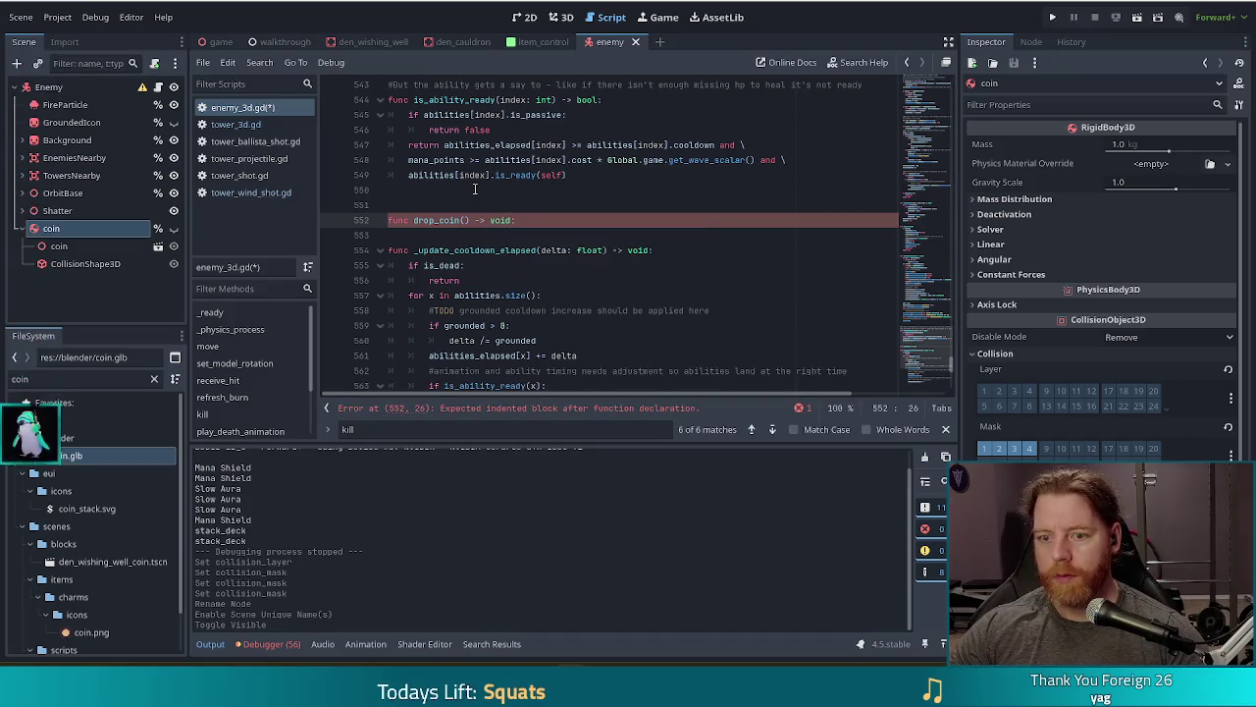
key(Return)
text(pas)
key(Return)
key(Return)
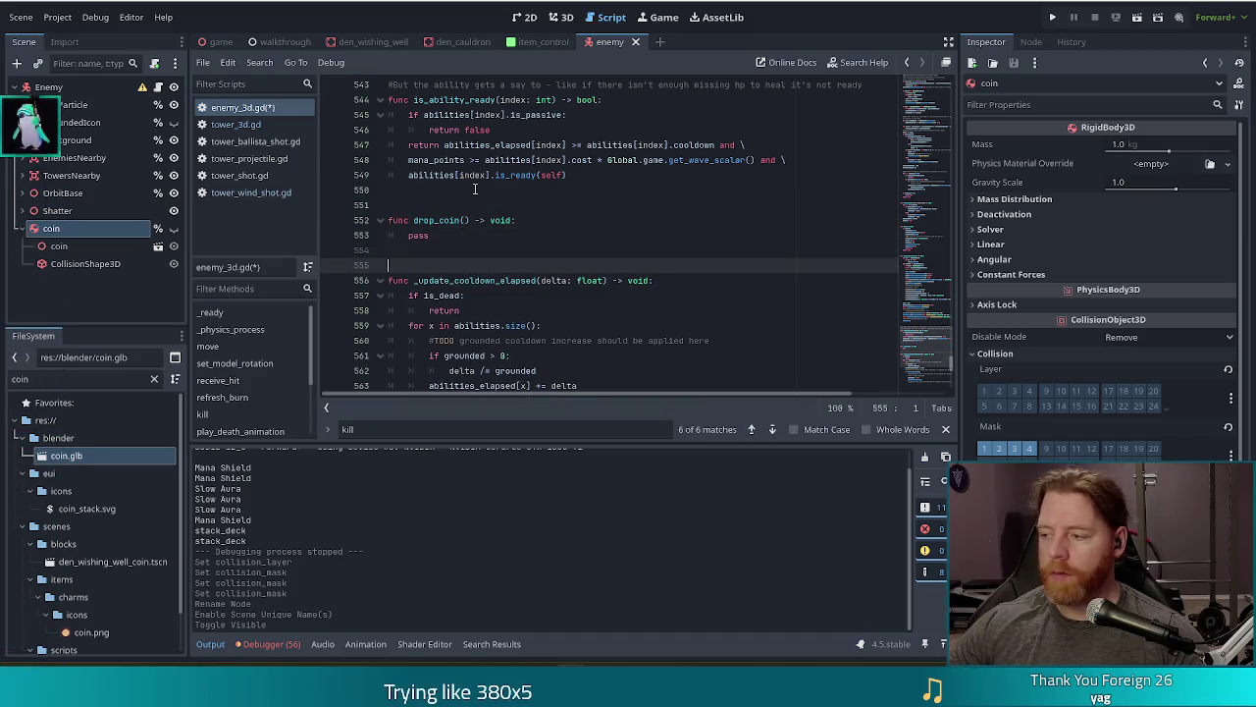
Step: Replace the pass placeholder with 'coin.' and browse the coin's member suggestions
click(443, 236)
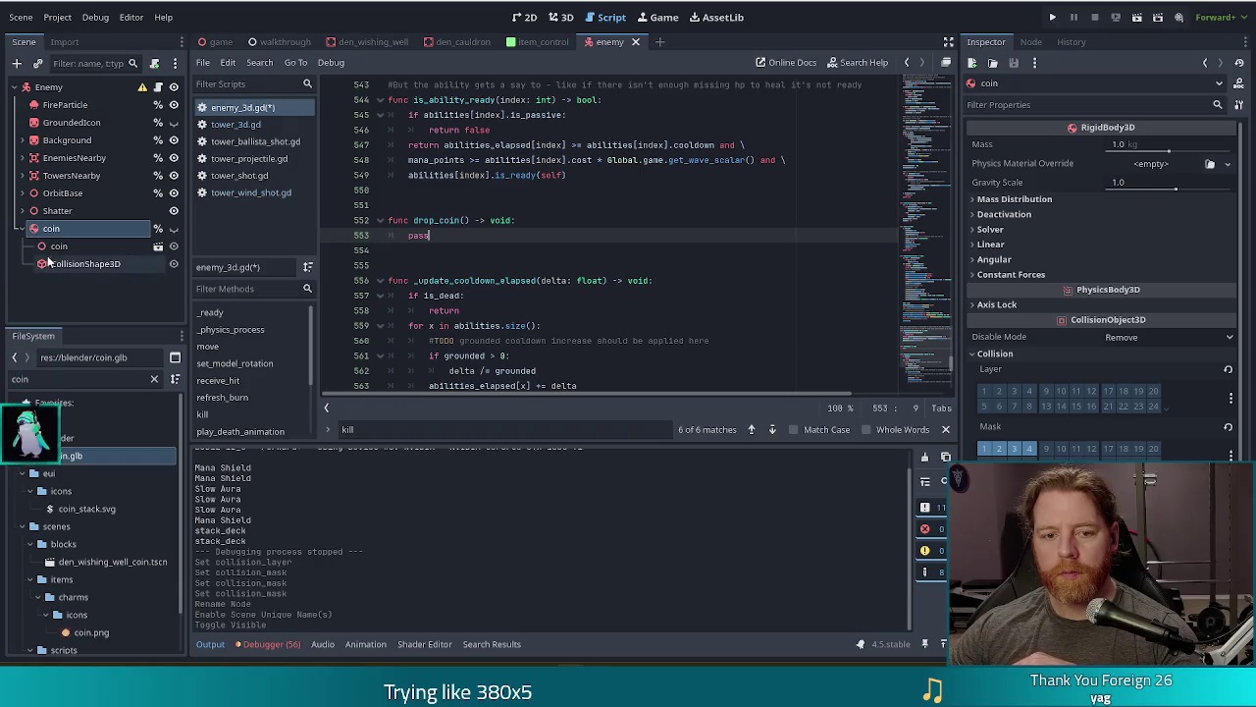
double_click(417, 236)
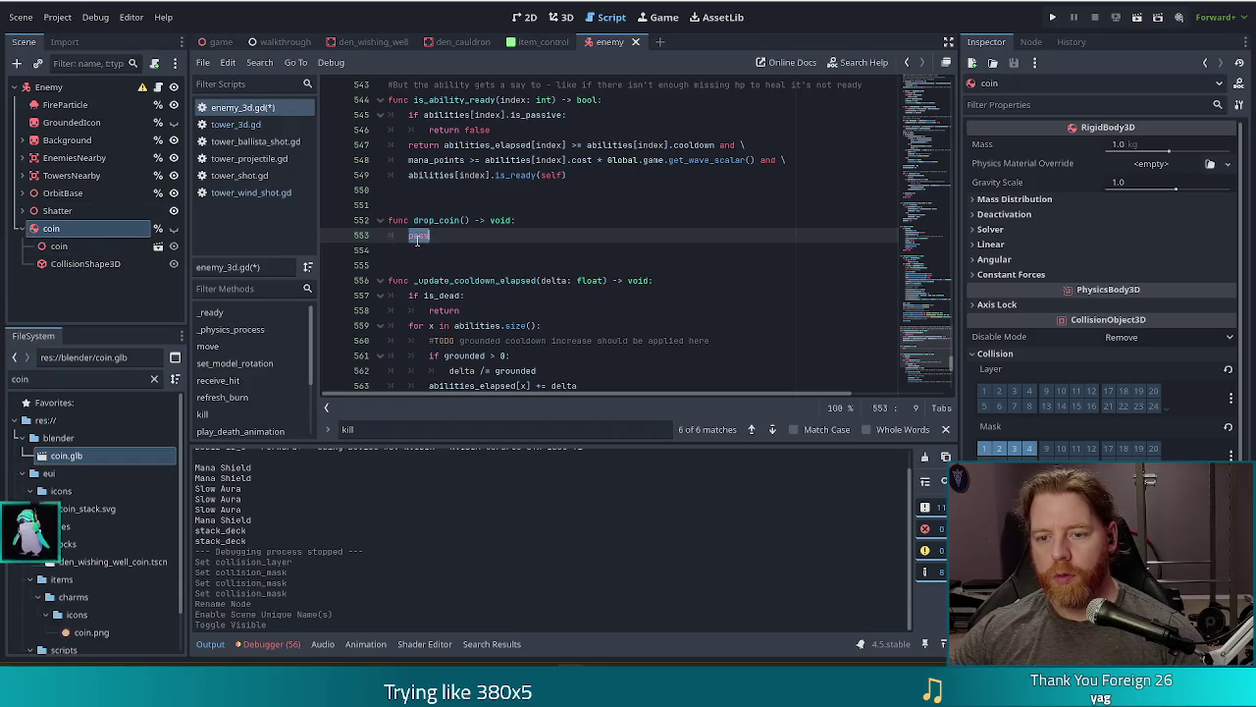
text(coin)
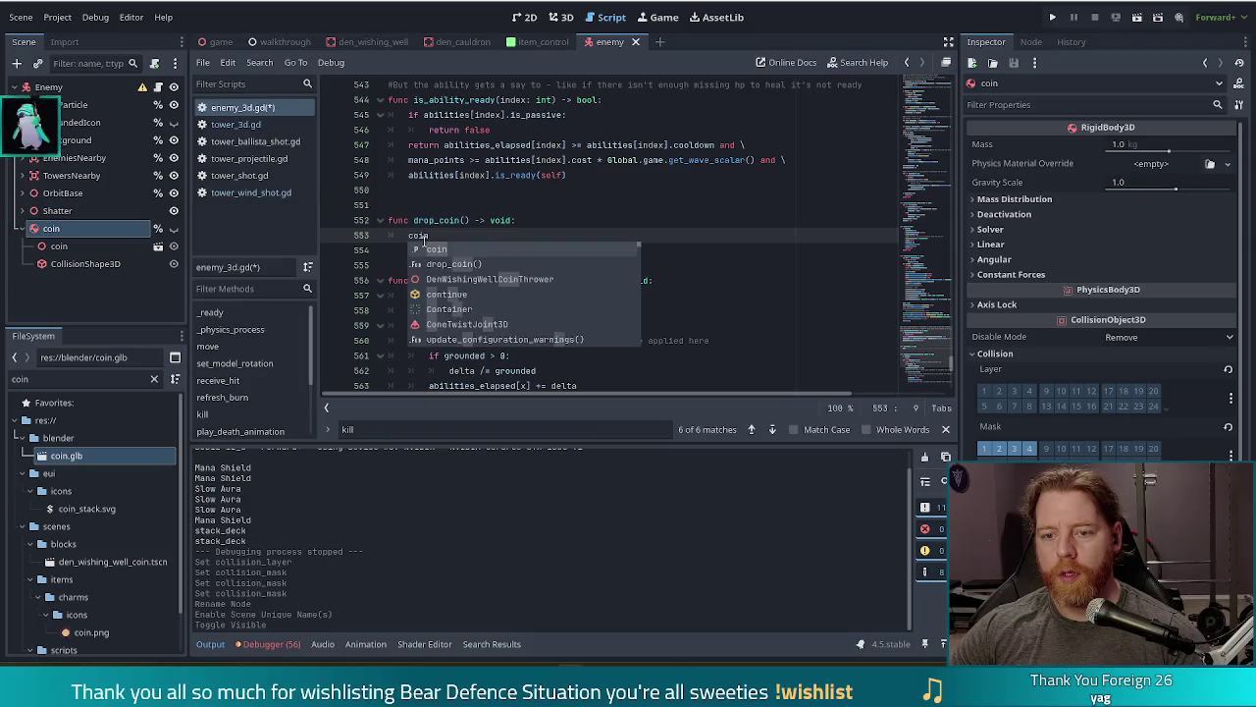
text(.ve)
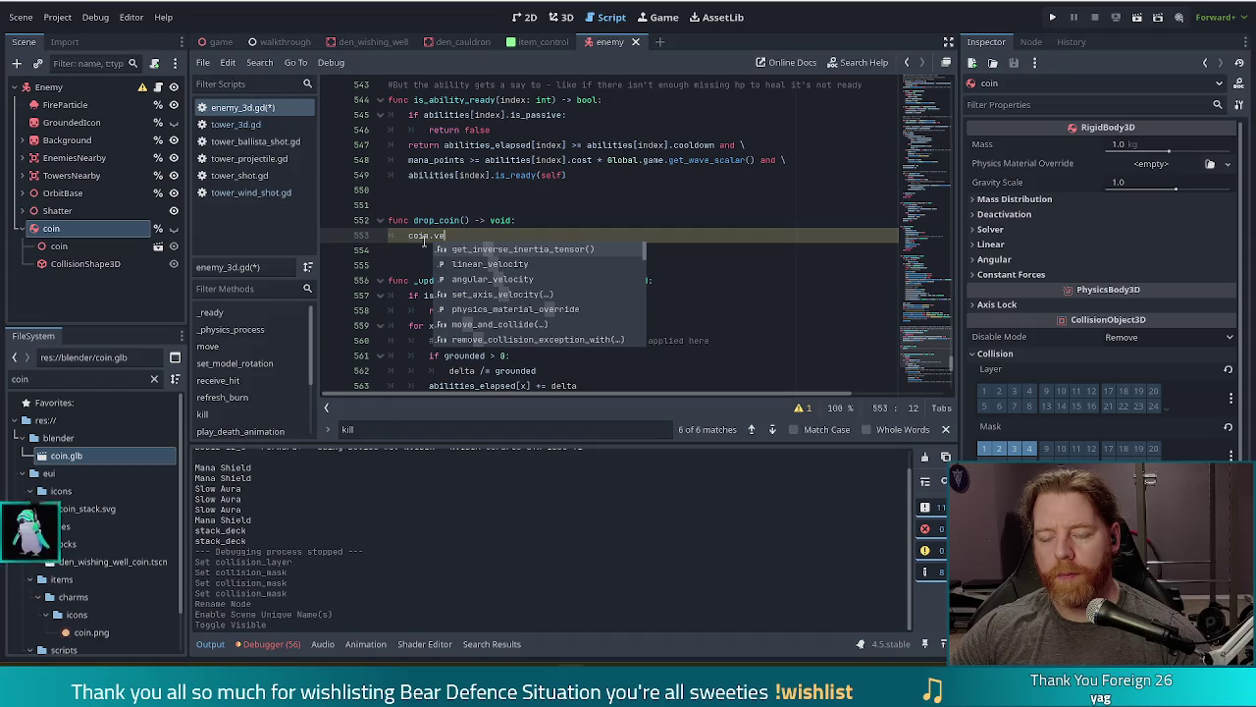
key(BackSpace)
key(BackSpace)
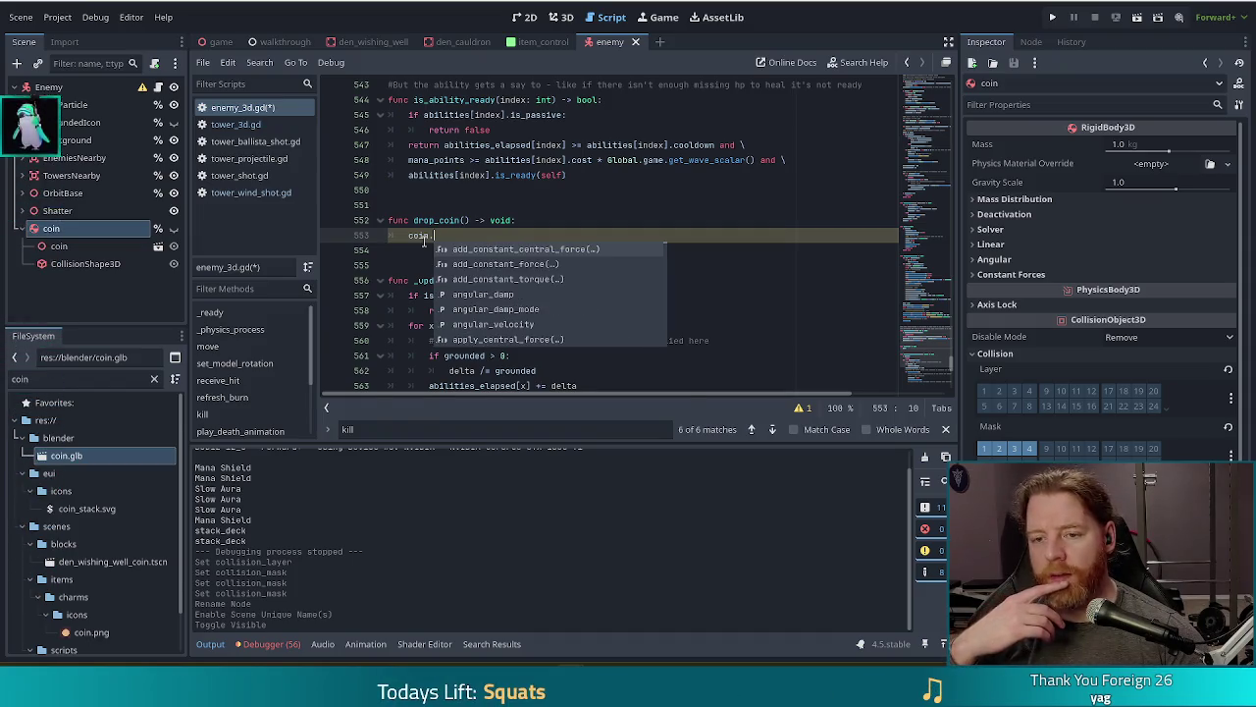
click(493, 128)
Step: Study the add_child(instance) and linear_velocity lines in play_death_animation
scroll(613, 191, up, 4)
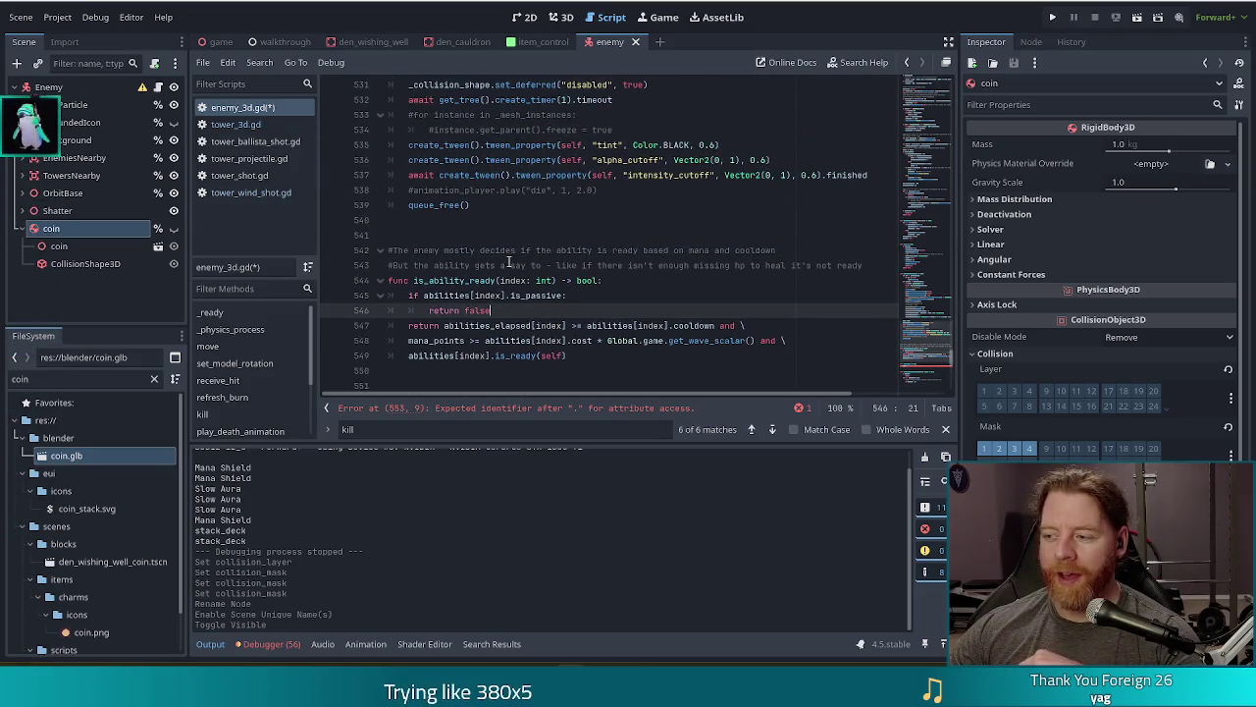
scroll(554, 321, up, 3)
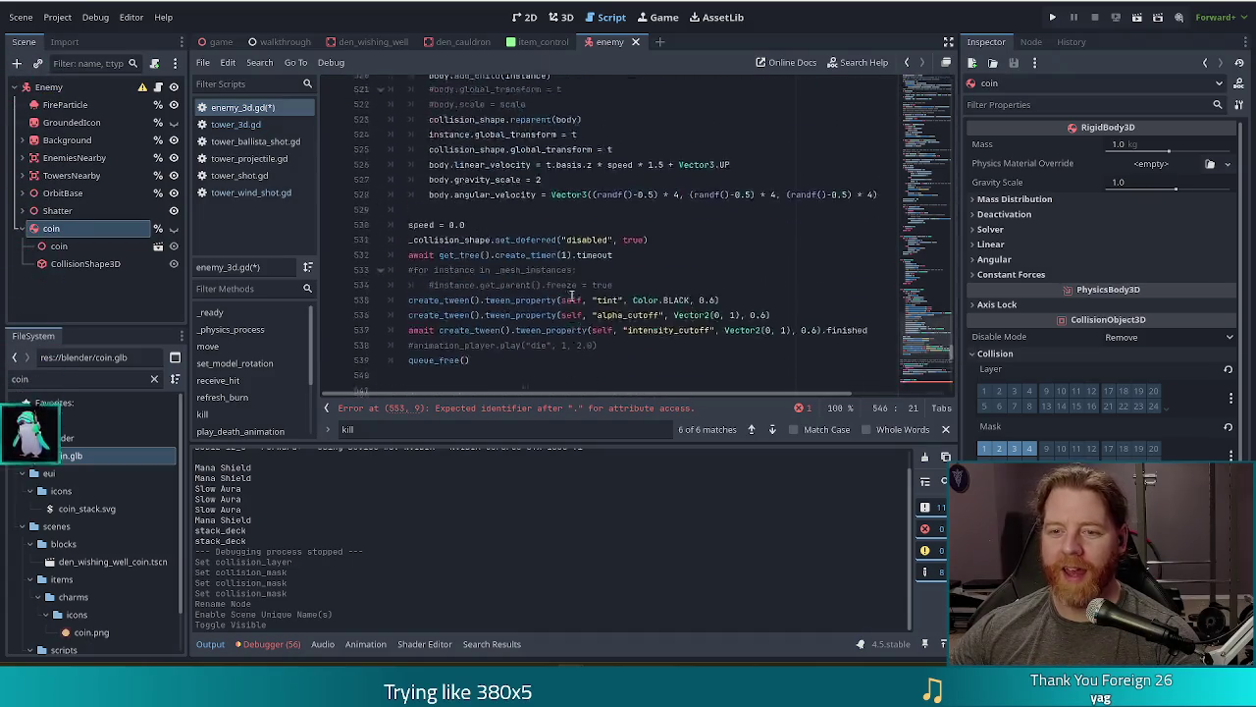
click(933, 324)
scroll(932, 329, down, 7)
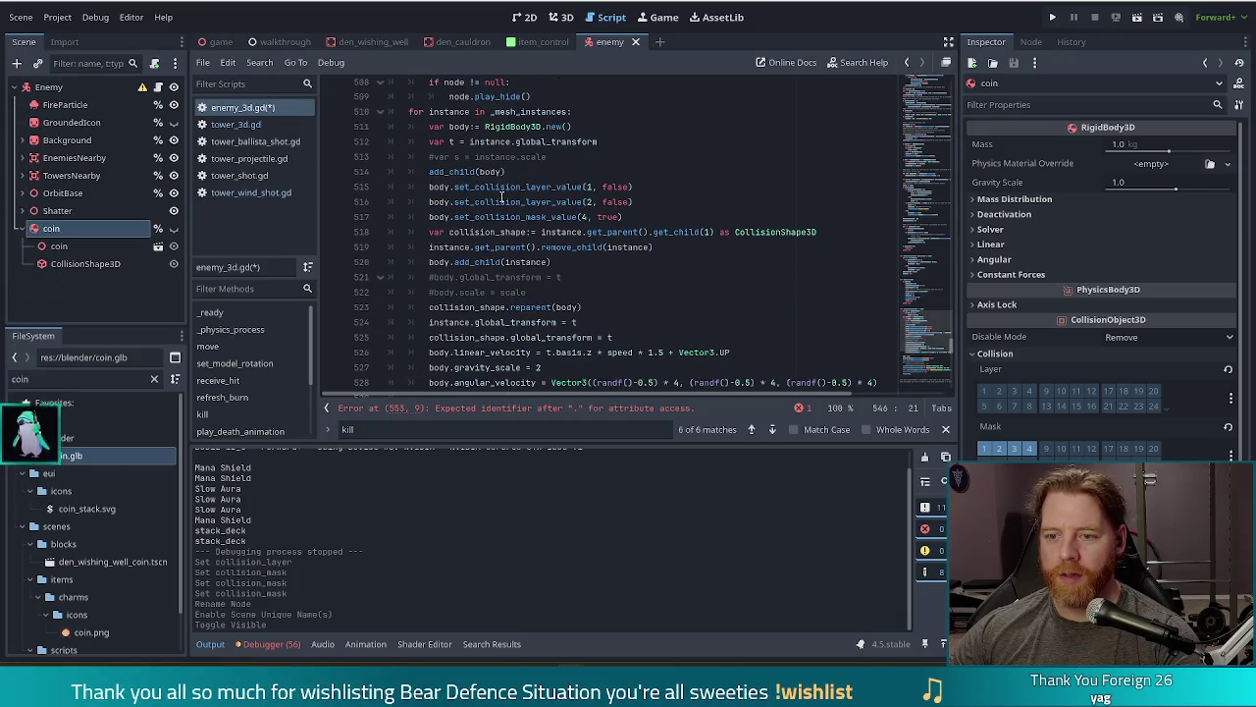
mouse_move(555, 212)
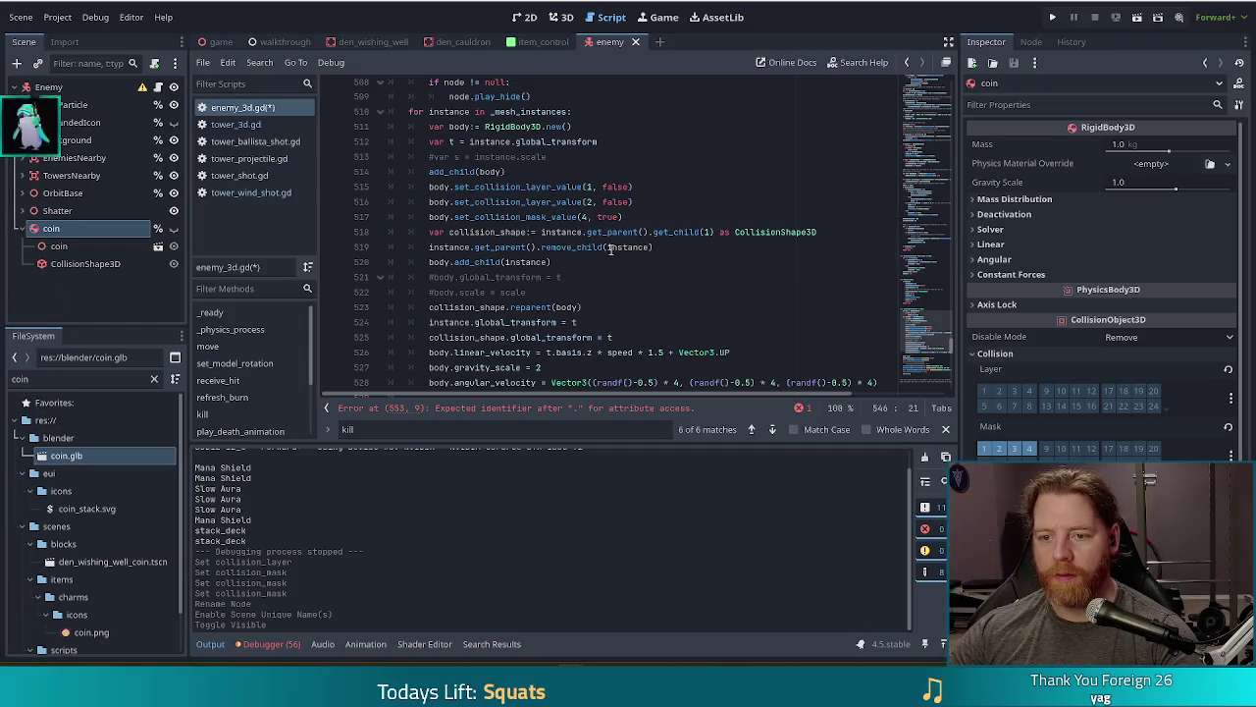
click(612, 259)
scroll(615, 327, down, 1)
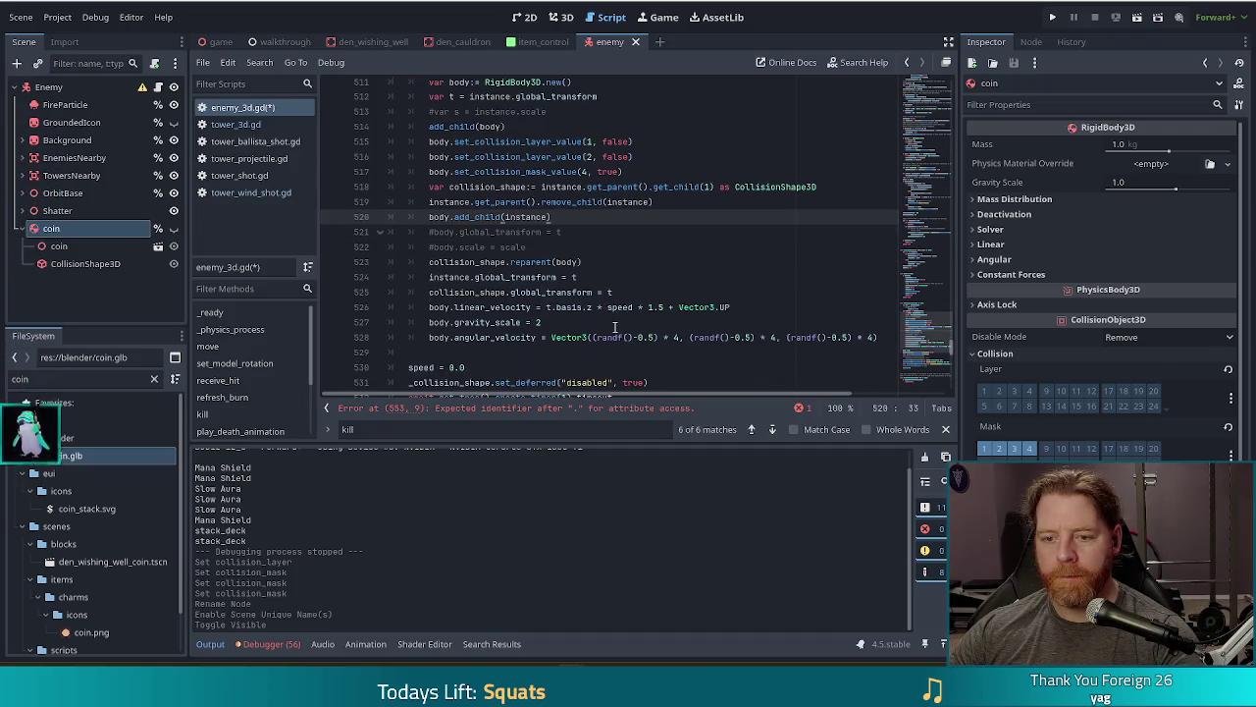
click(491, 307)
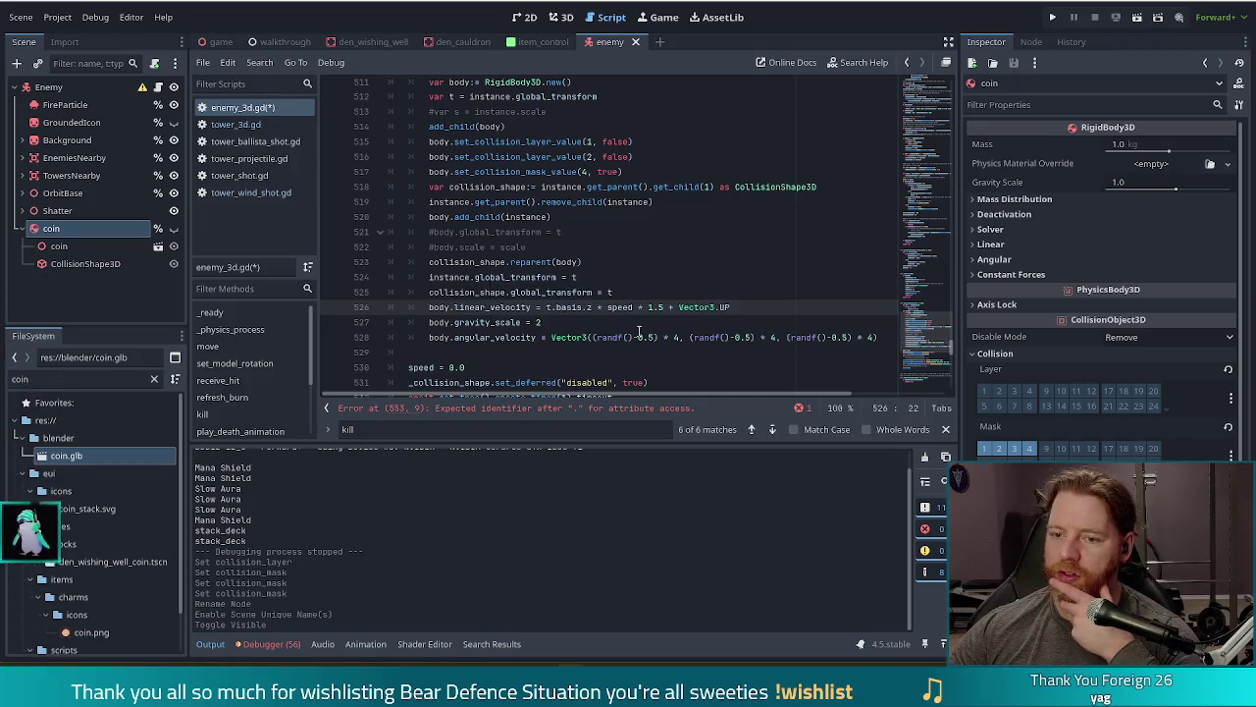
scroll(589, 280, up, 1)
scroll(594, 282, up, 2)
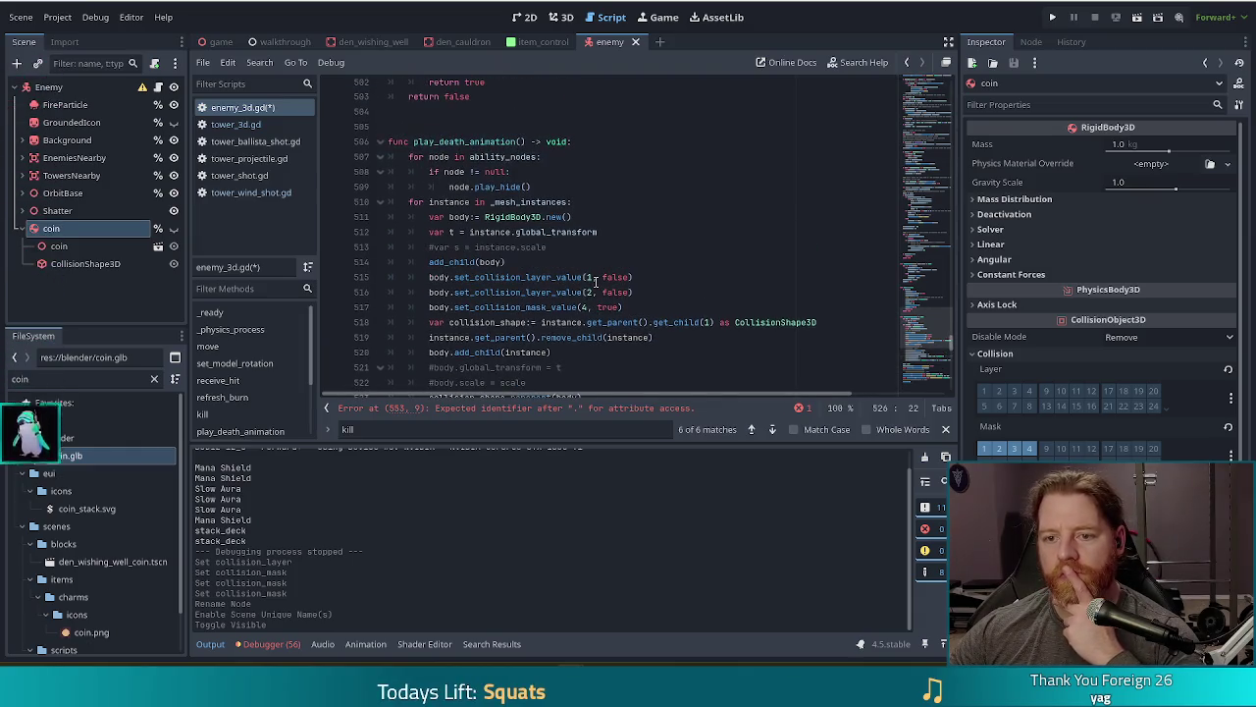
scroll(516, 255, down, 3)
scroll(498, 262, down, 1)
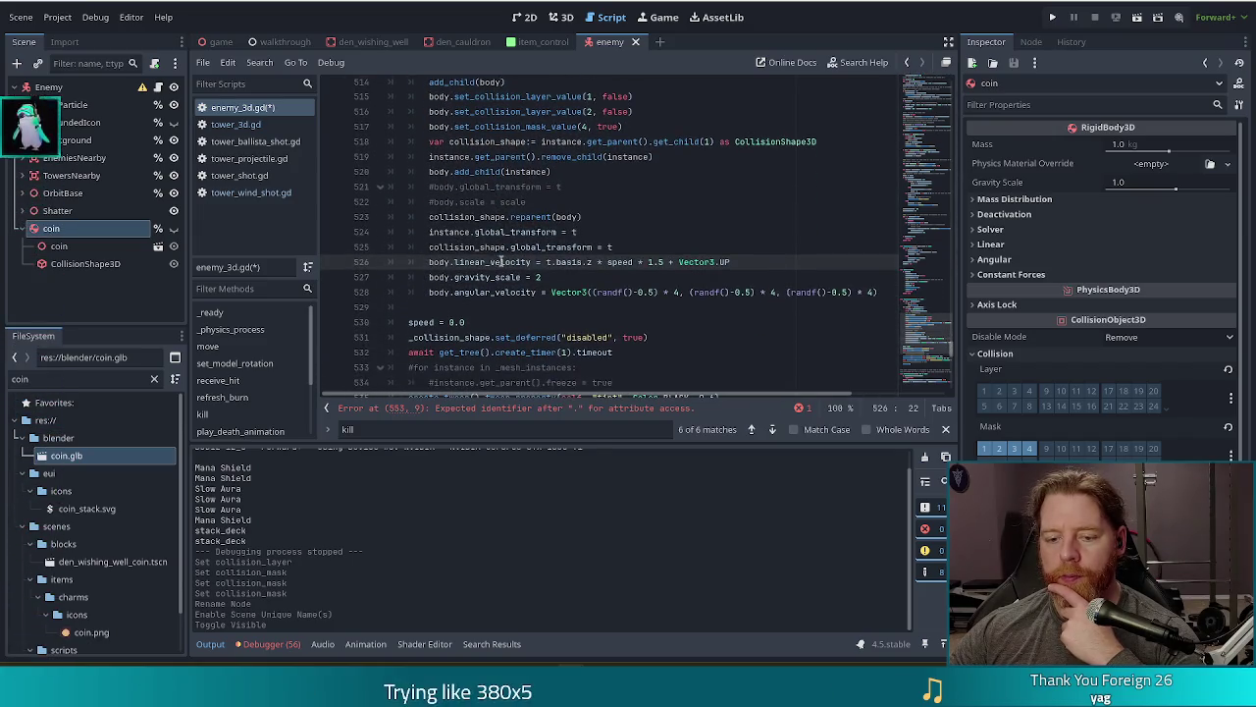
Step: Show the Debugger's Errors list, close the 'kill' search bar, and scroll to drop_coin
click(267, 644)
click(285, 454)
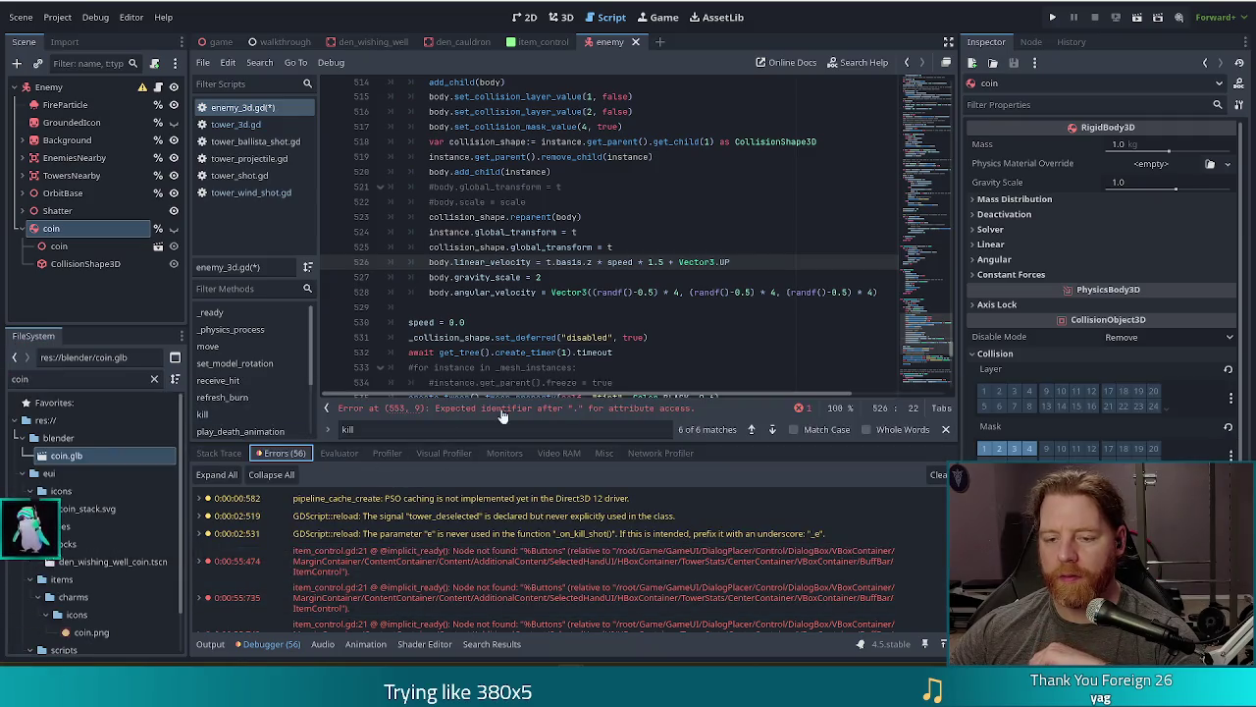
click(945, 429)
click(569, 314)
click(546, 266)
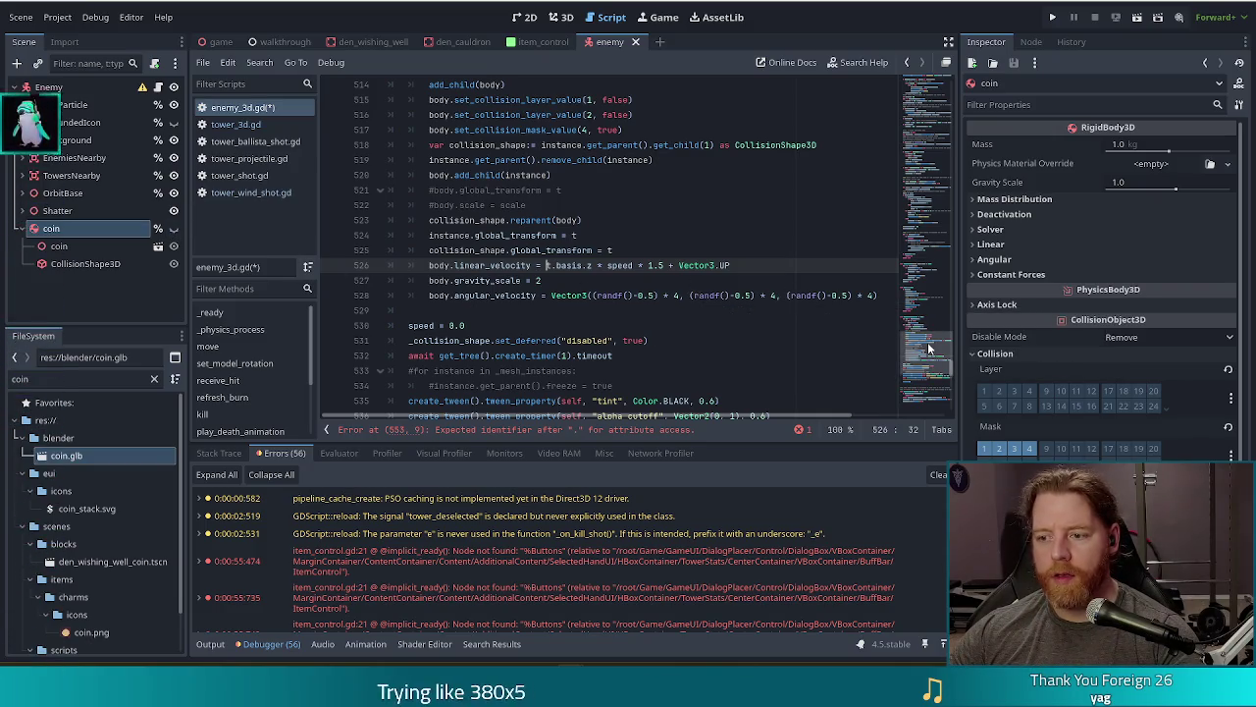
scroll(924, 348, down, 5)
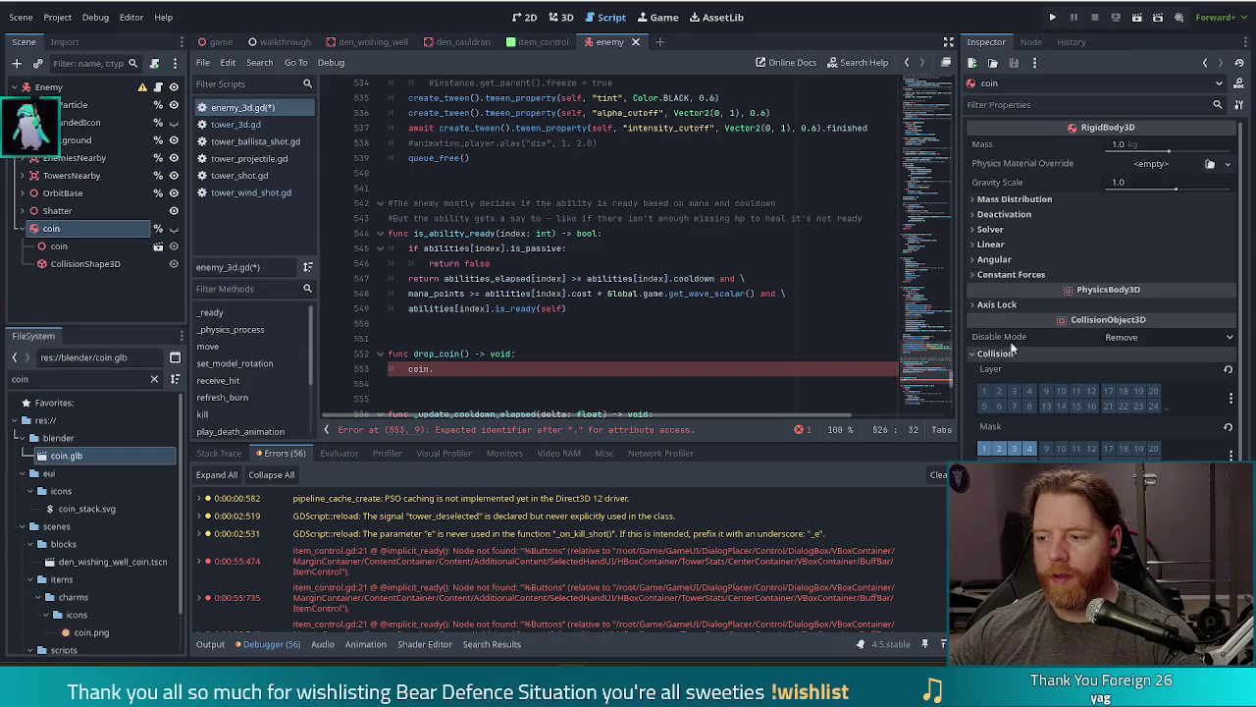
Step: Filter the coin's Inspector by 'fre' and switch on Freeze under Deactivation
click(1020, 106)
text(fre)
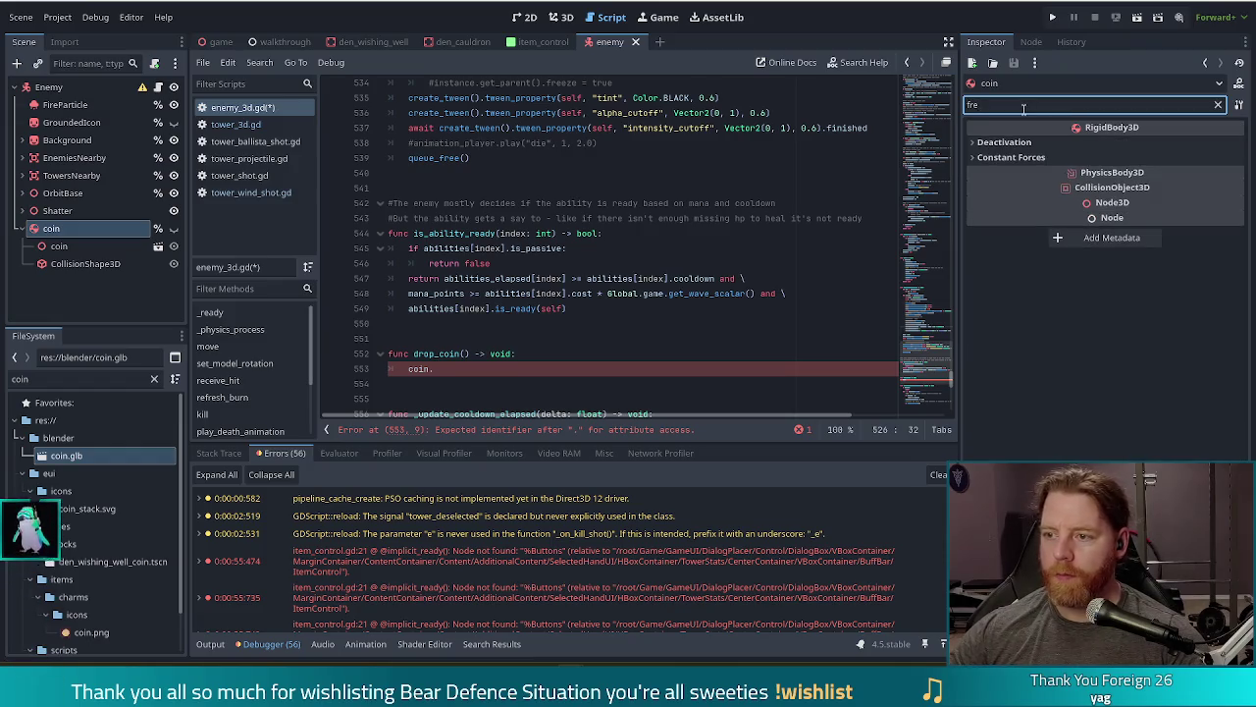
click(989, 143)
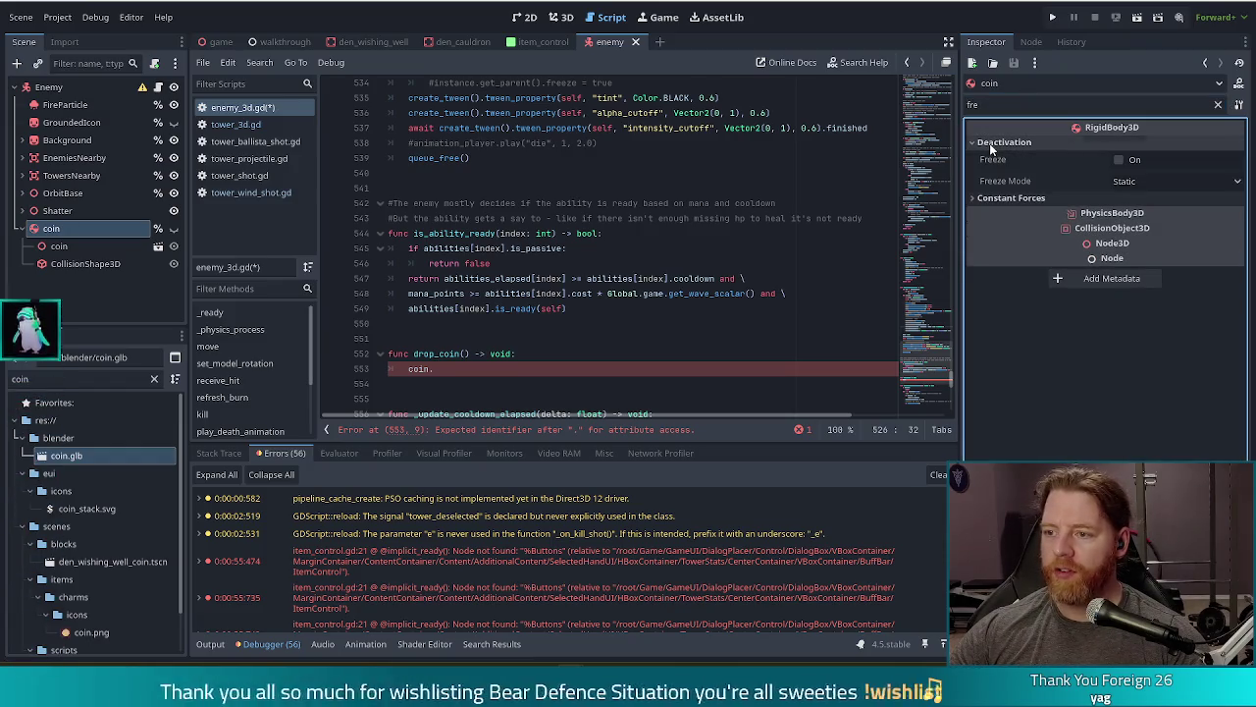
click(1118, 159)
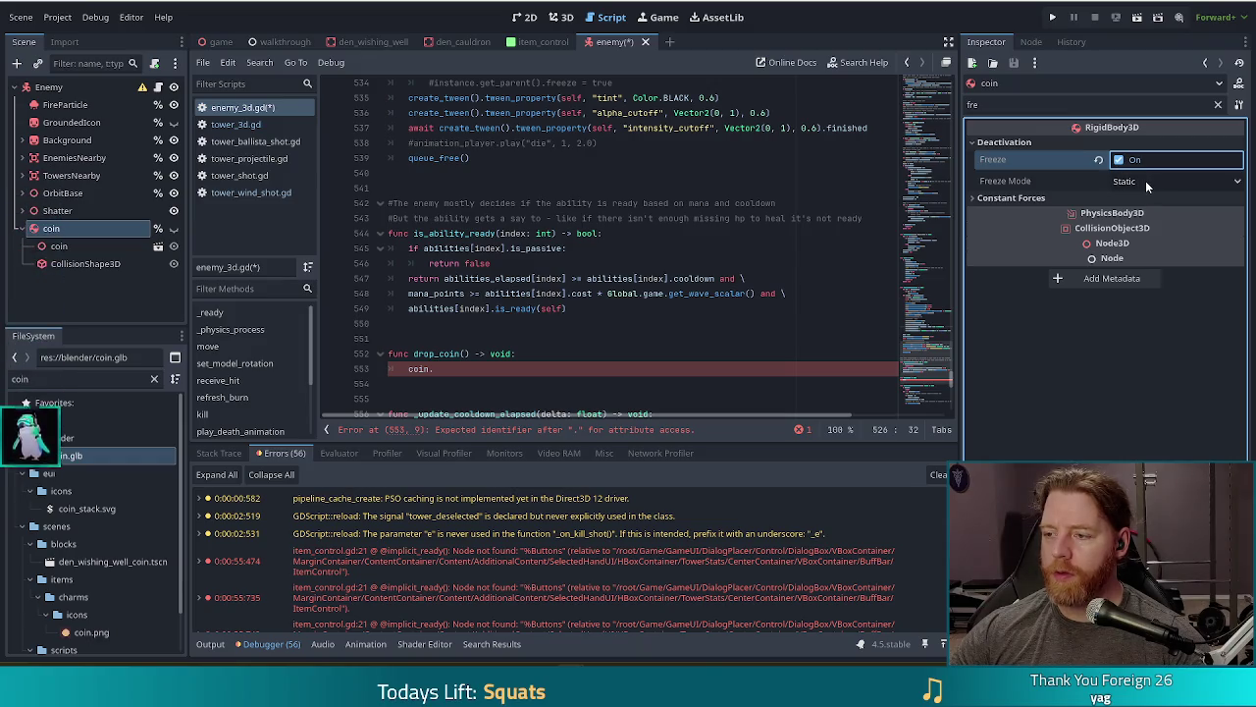
click(1016, 200)
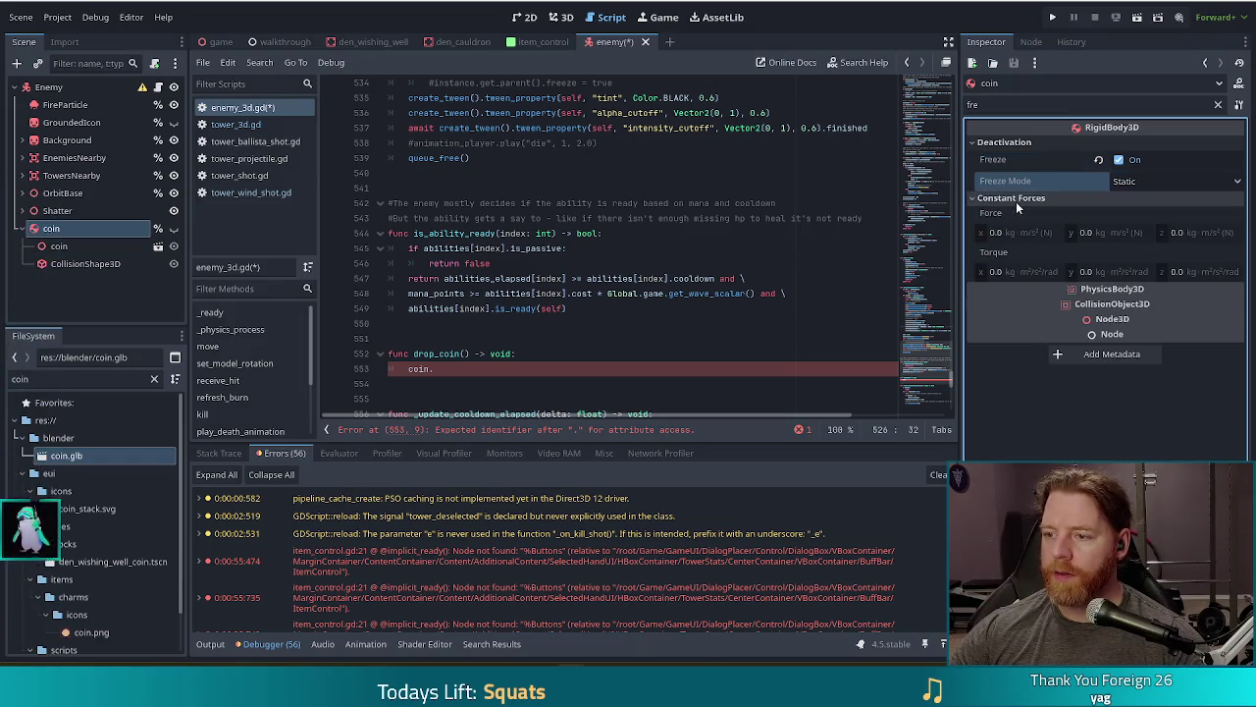
click(1016, 201)
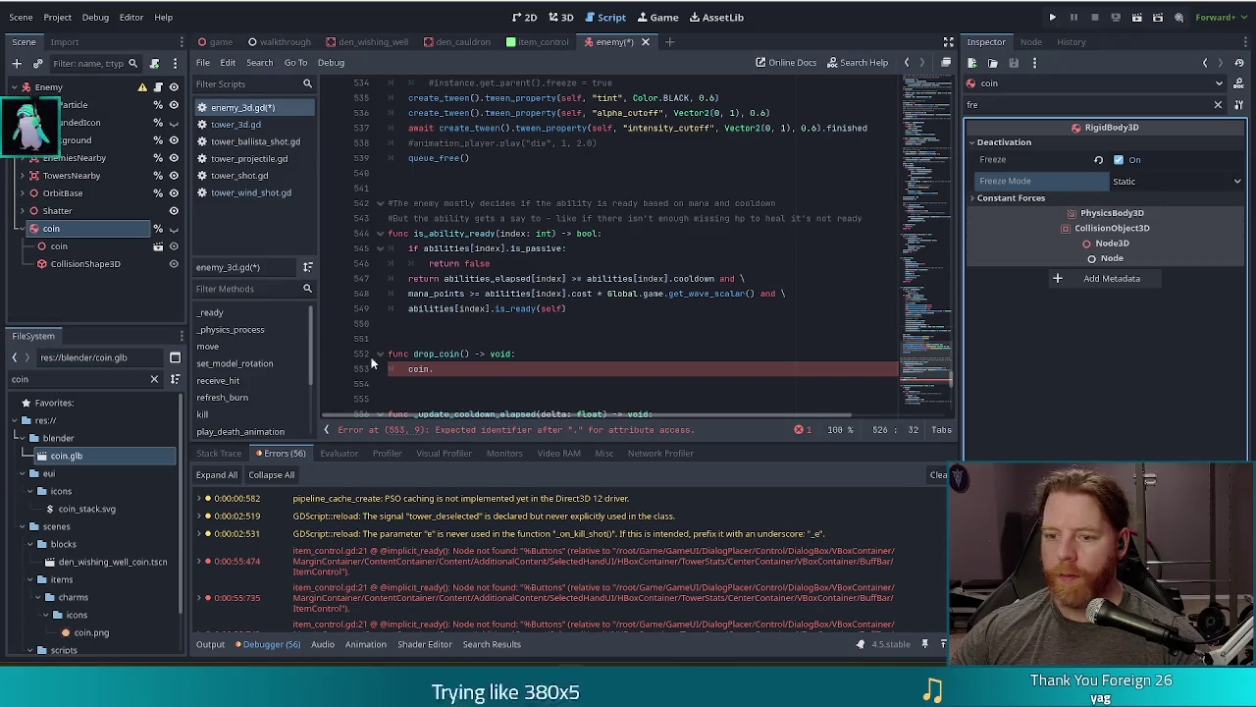
click(453, 368)
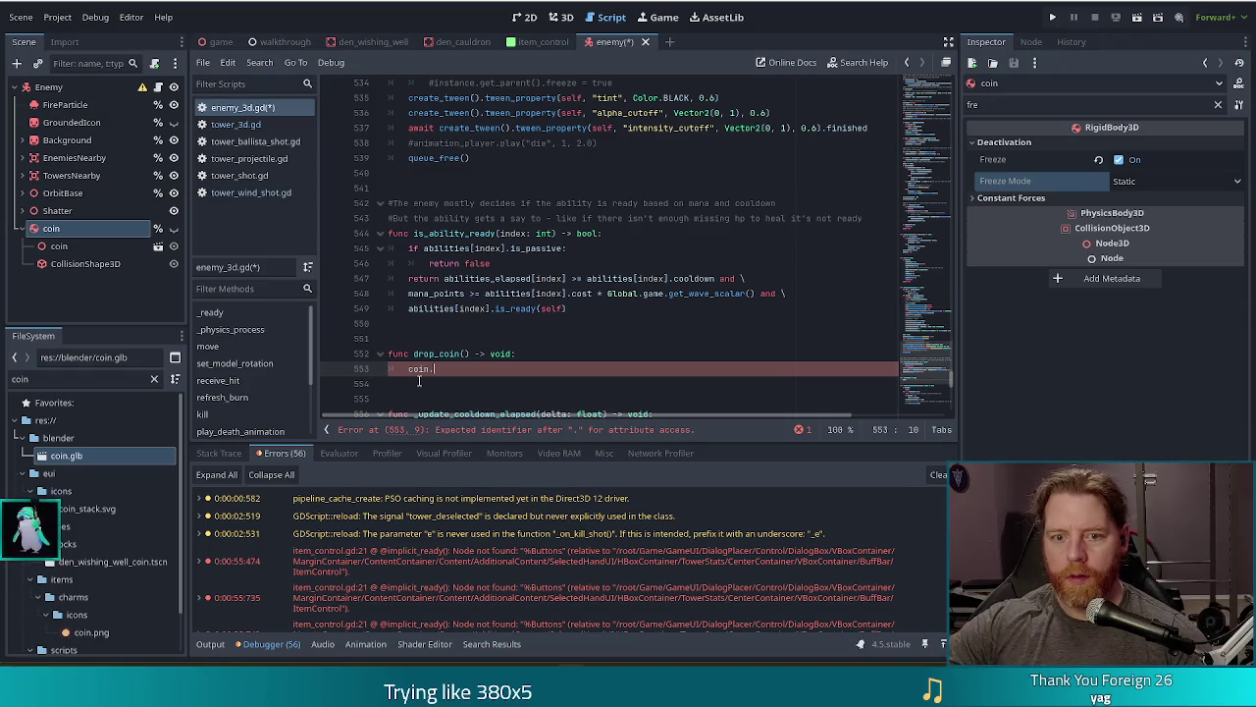
Step: In drop_coin, add coin.show(), coin.freeze = false, and begin coin.linear_velocity via autocomplete
key(ctrl+space)
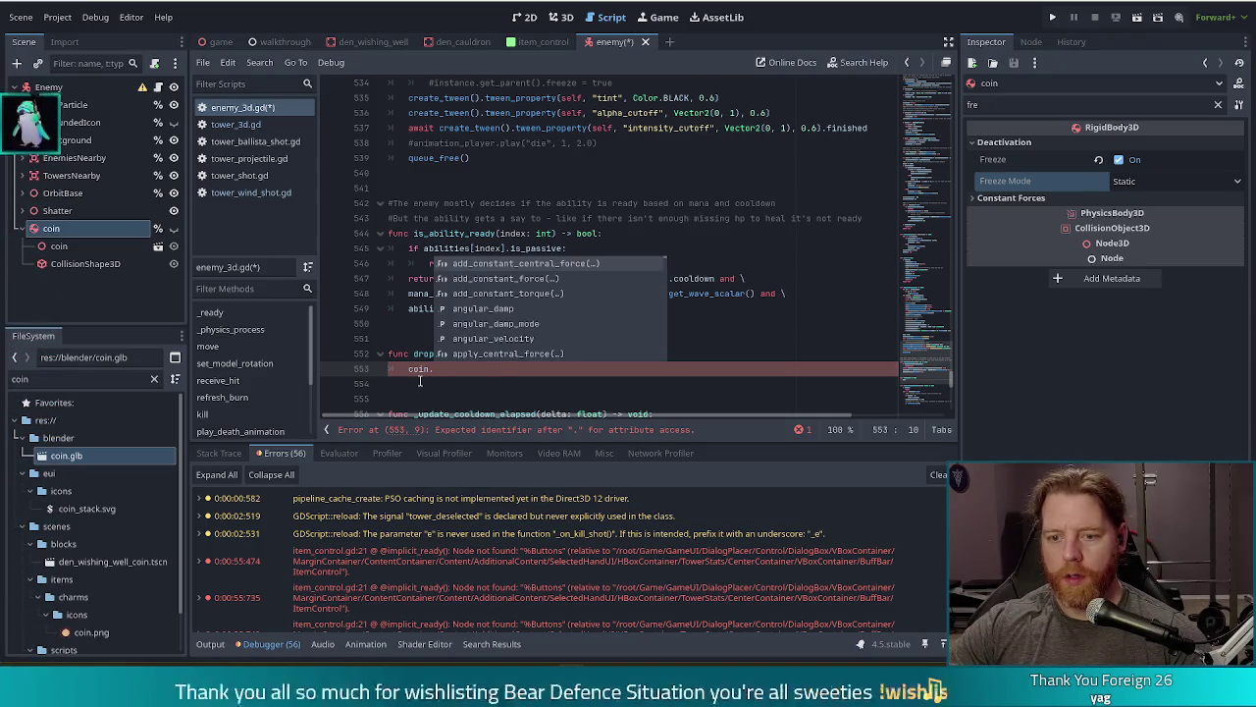
text(show)
key(Return)
key(Return)
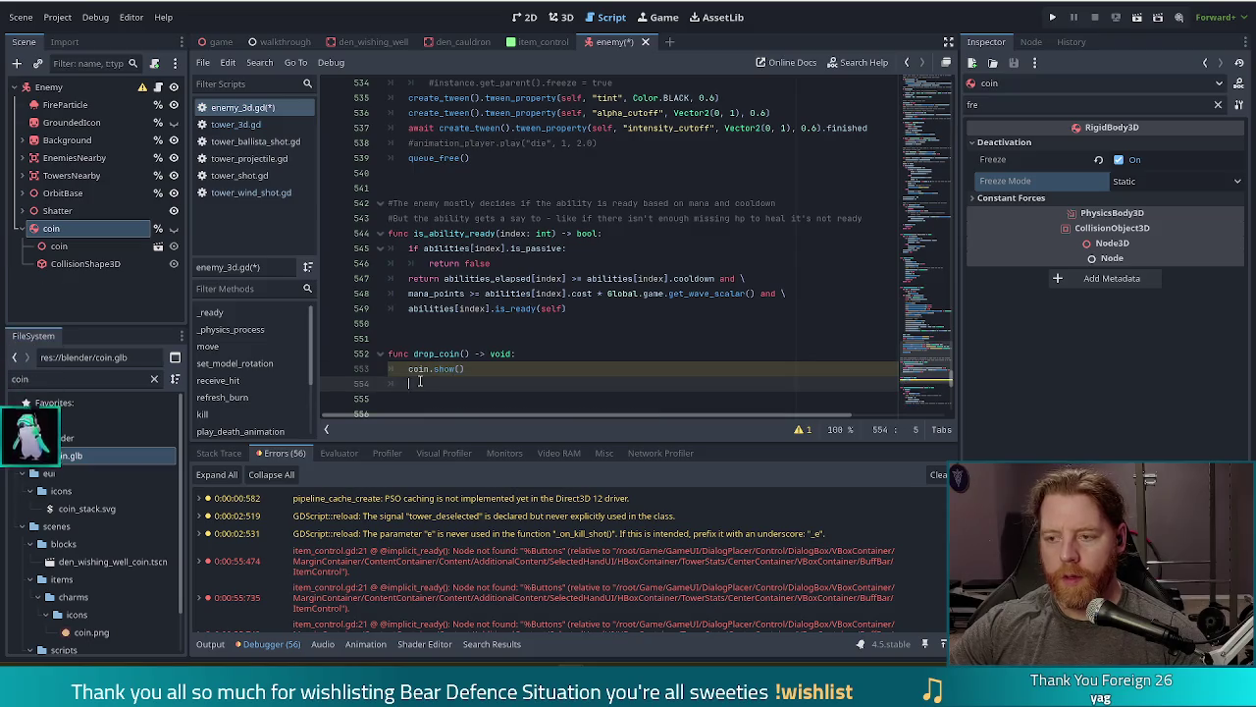
text(coin.freeze)
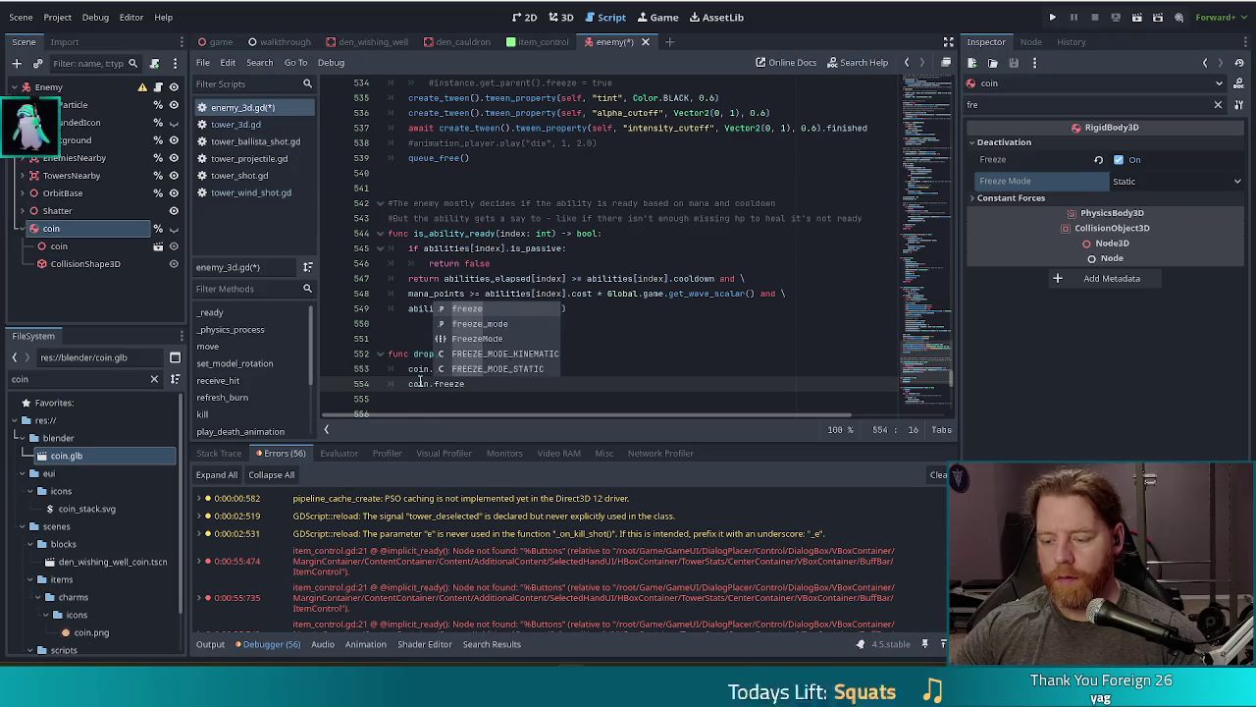
text( = false)
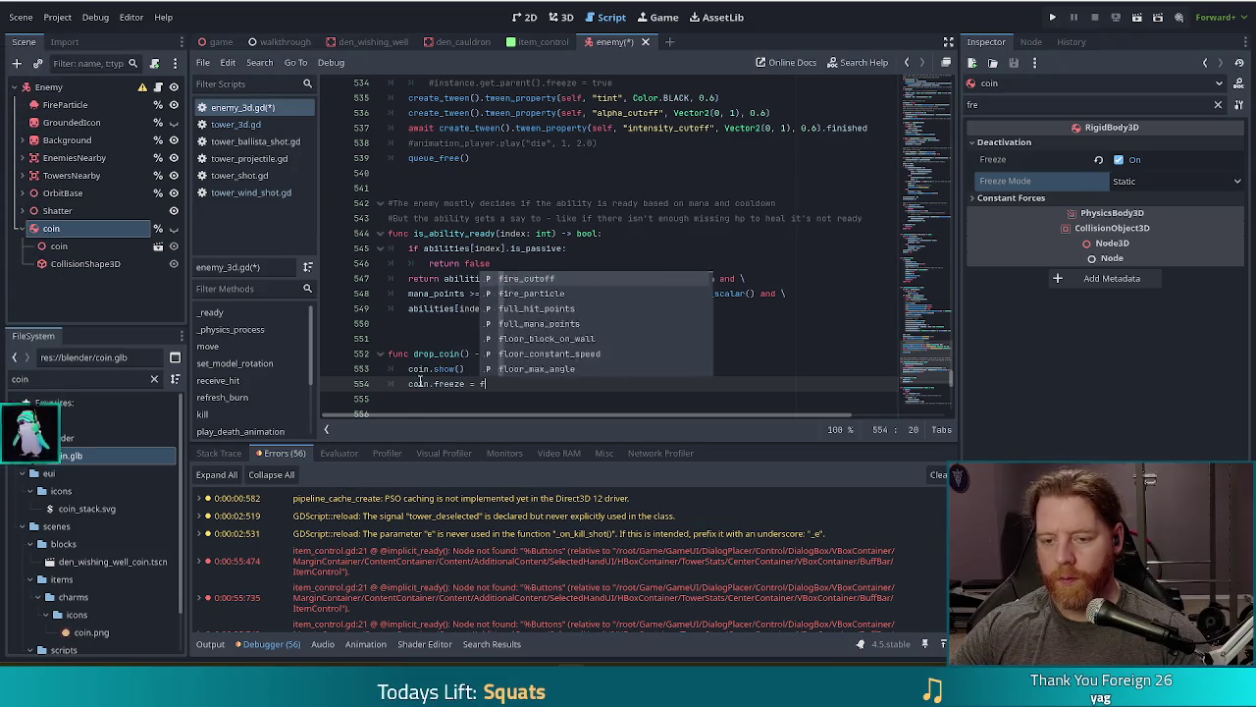
key(Return)
key(Return)
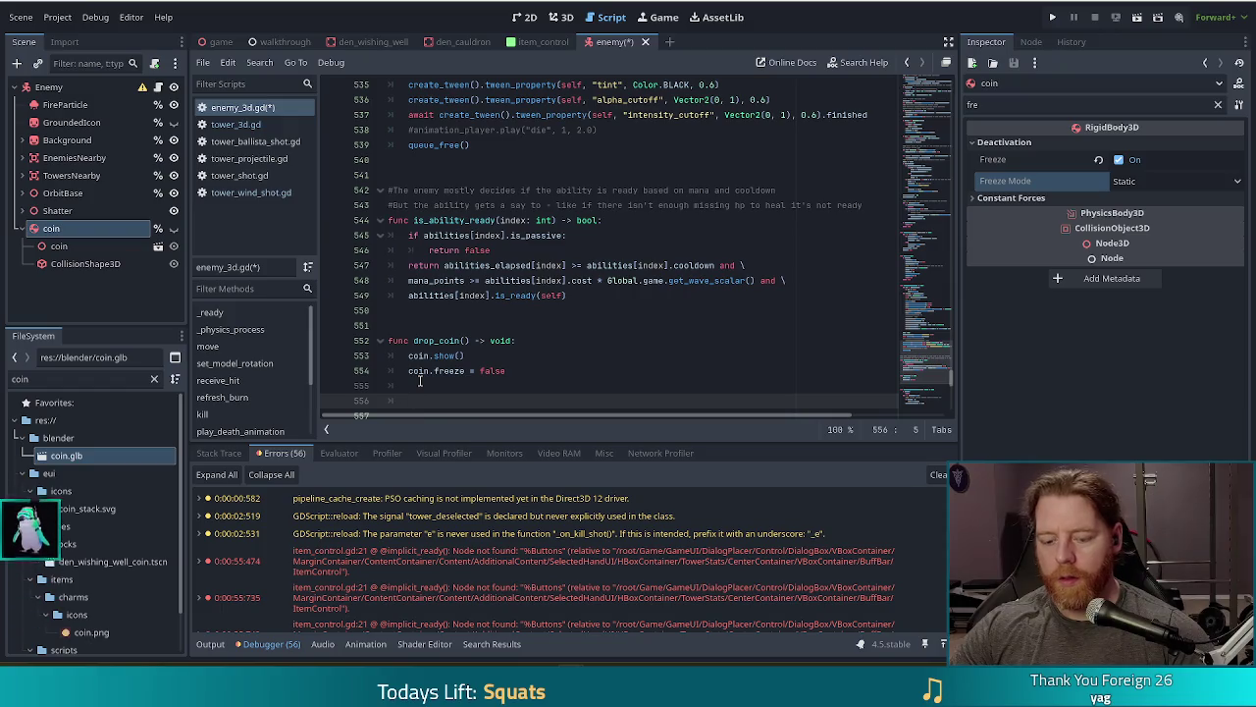
click(420, 385)
text(coin)
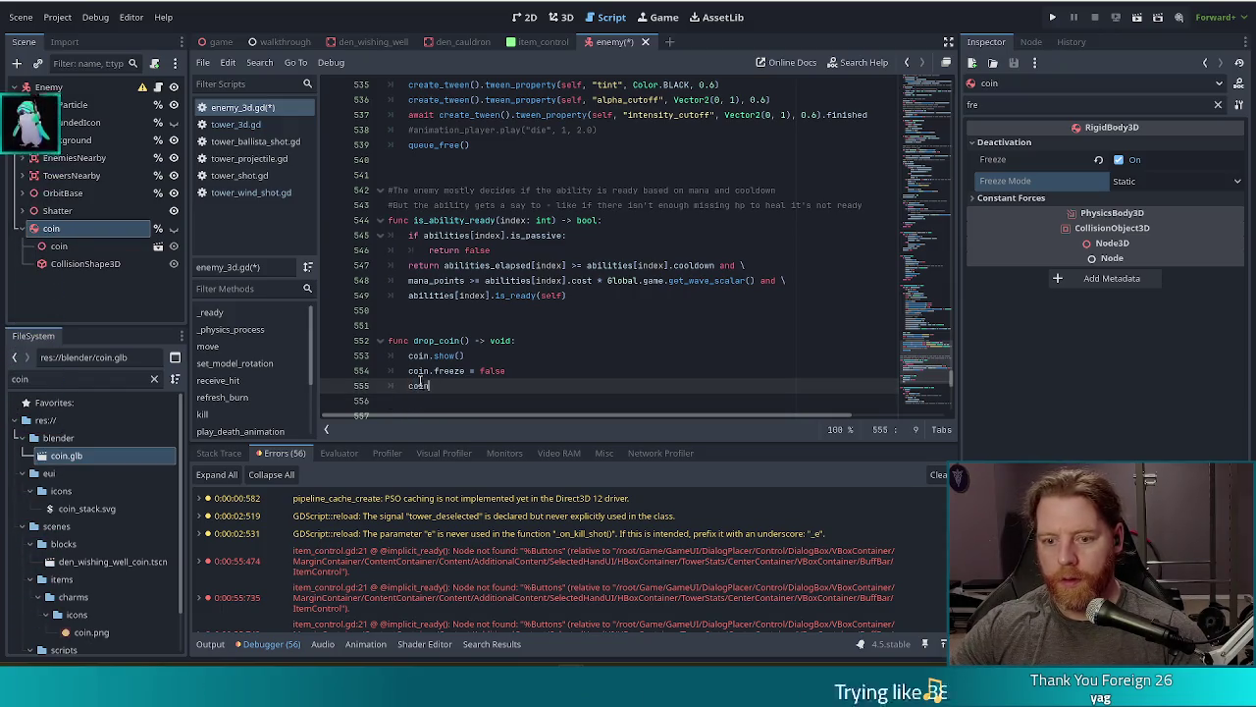
text(.lin)
key(Down)
key(Down)
key(Return)
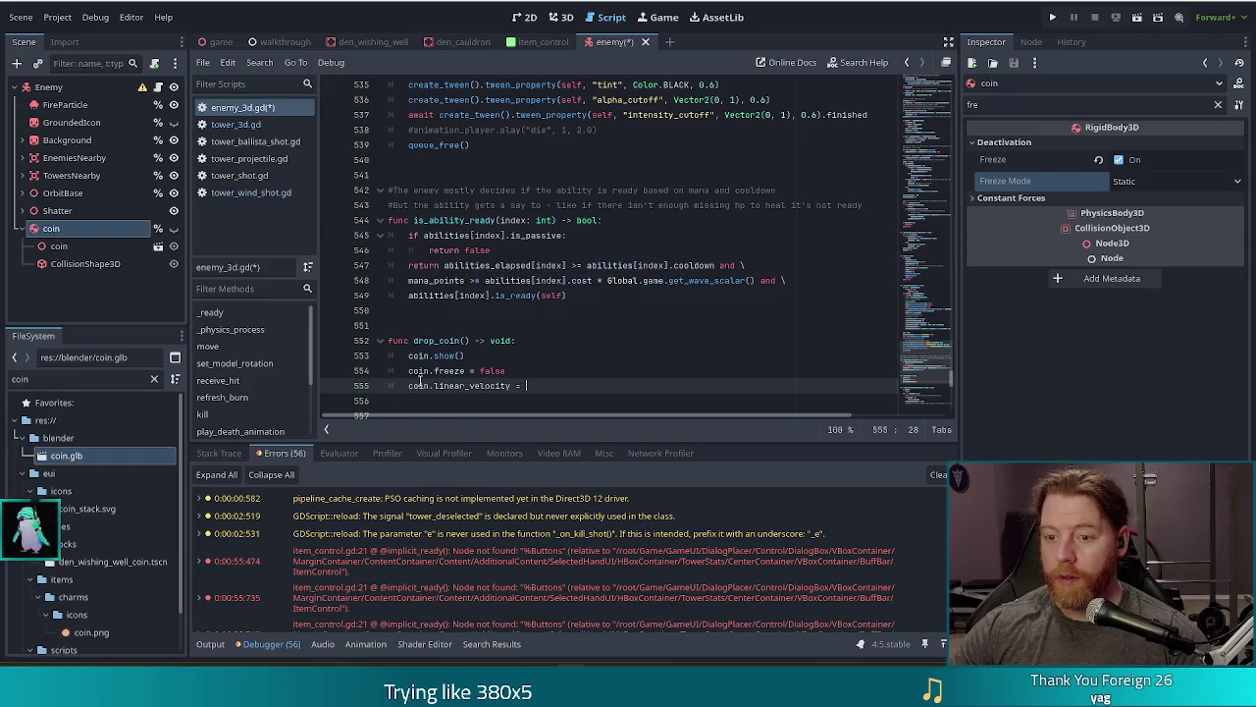
scroll(520, 162, up, 1)
scroll(539, 186, up, 4)
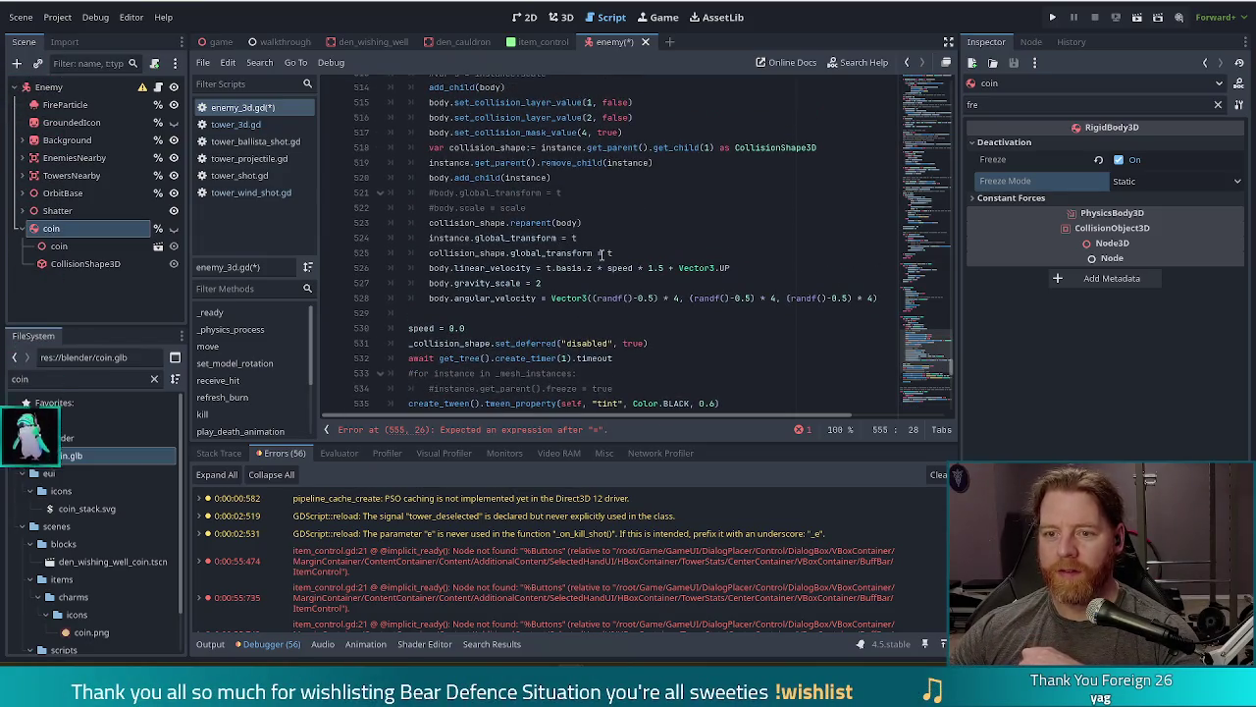
scroll(602, 253, up, 5)
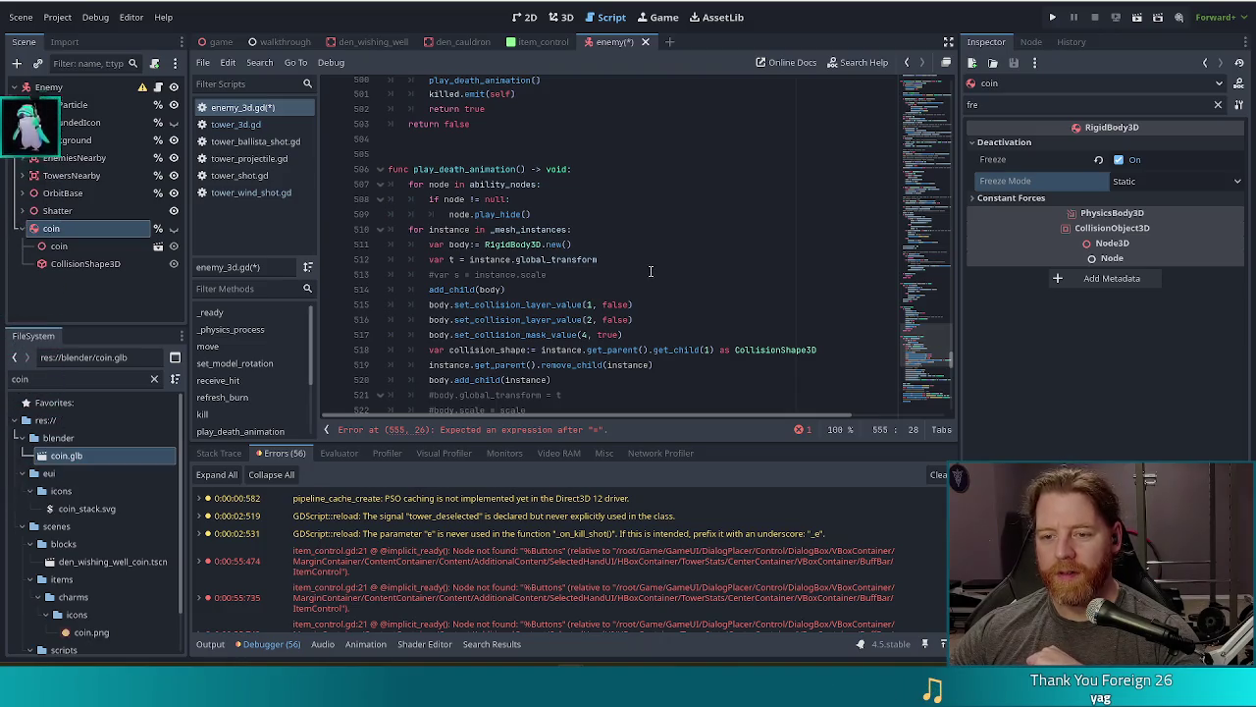
scroll(643, 285, down, 2)
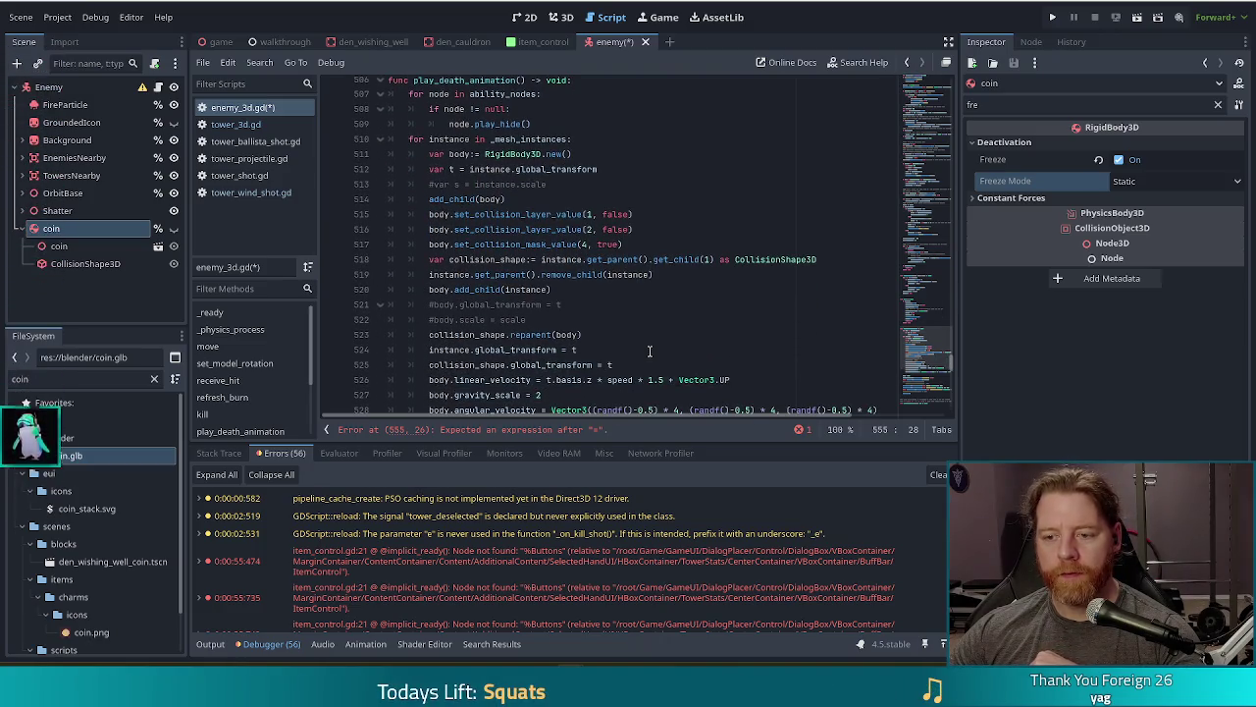
scroll(649, 350, down, 1)
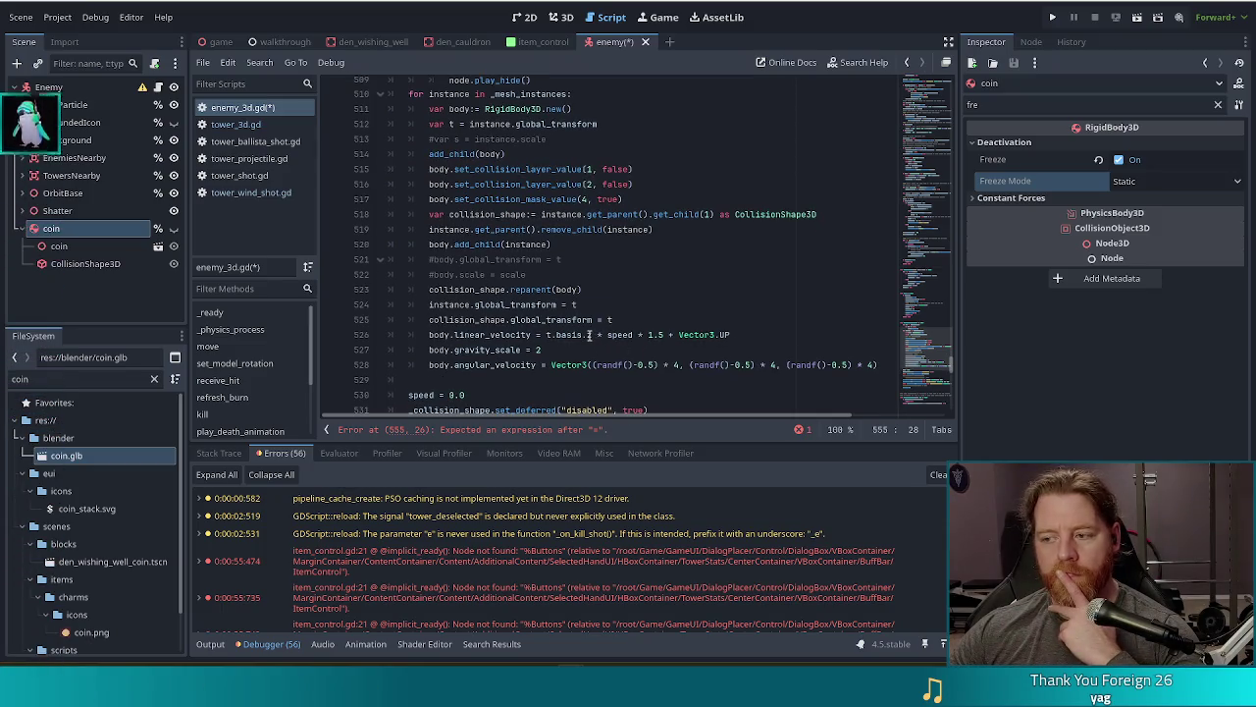
mouse_move(588, 335)
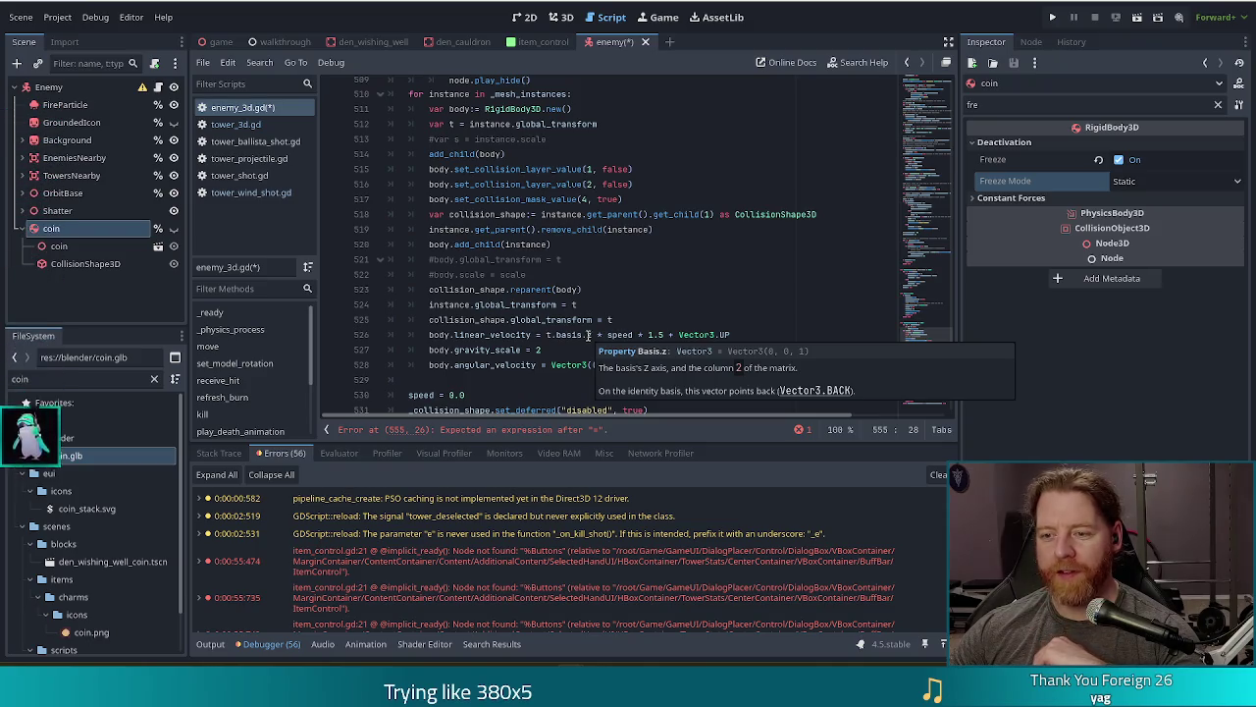
scroll(728, 275, down, 2)
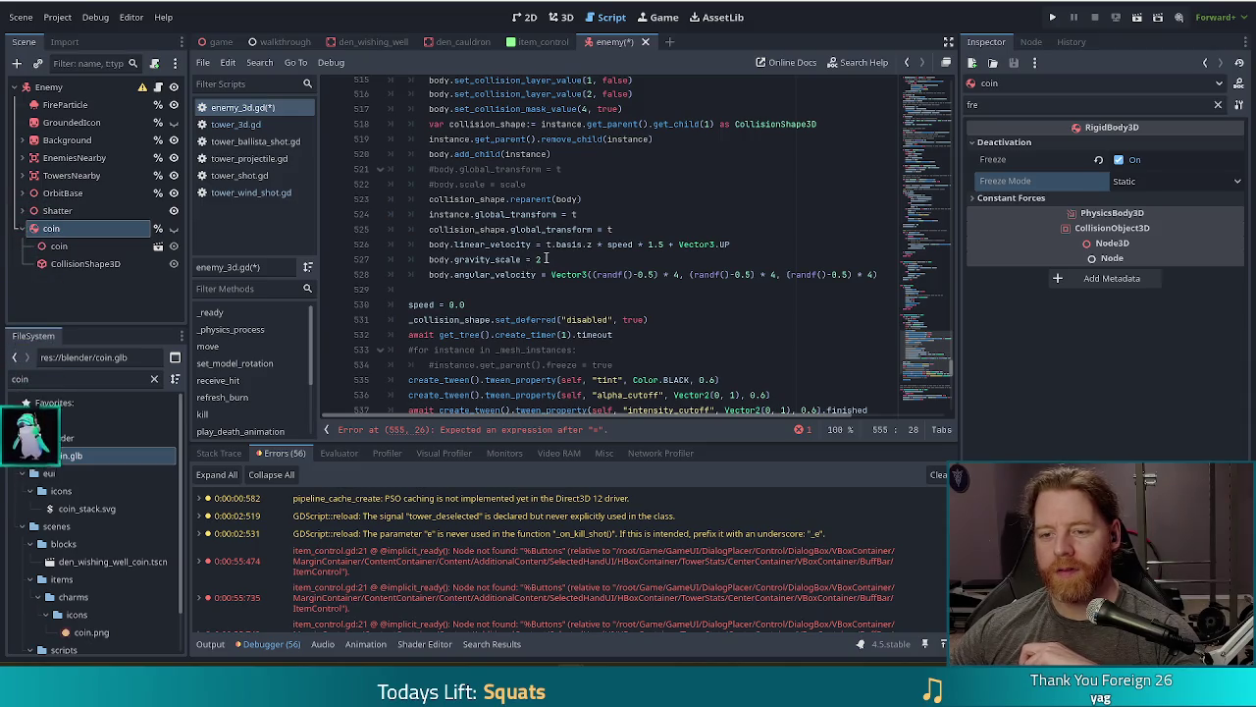
click(552, 259)
Step: Paste the death animation's velocity and gravity lines into drop_coin and unindent them one level
drag(604, 252, 625, 230)
key(ctrl+c)
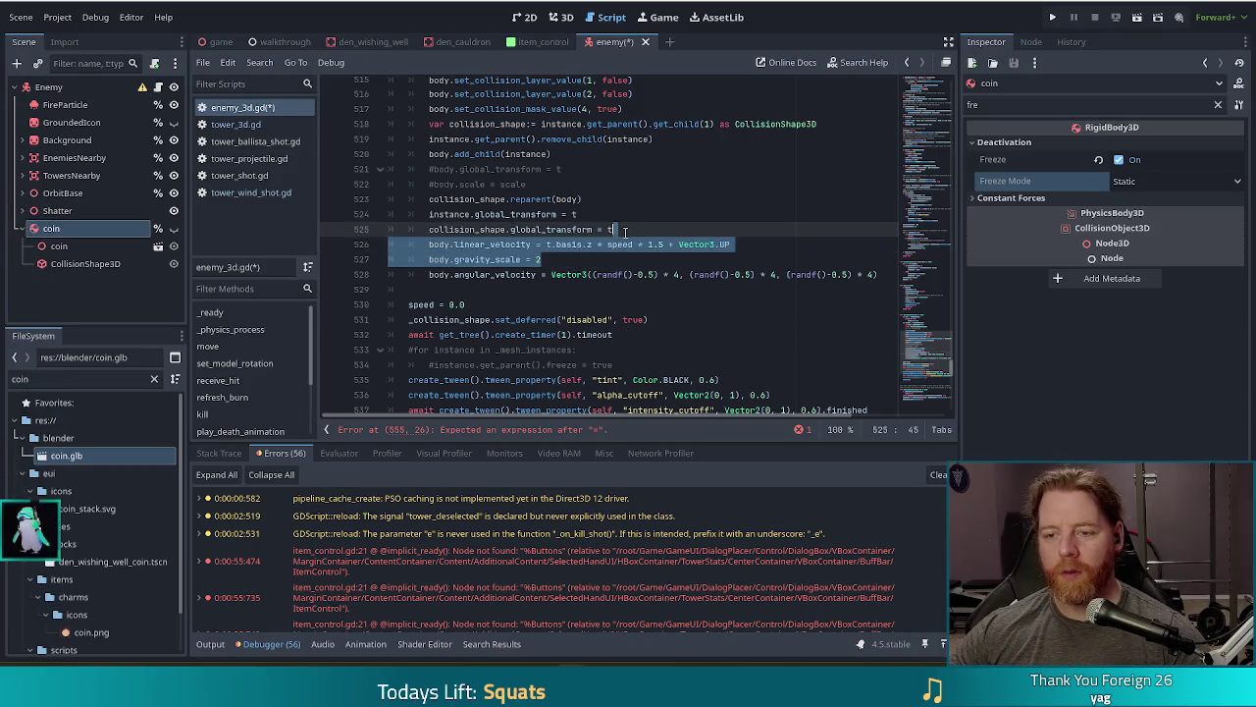
scroll(564, 316, down, 7)
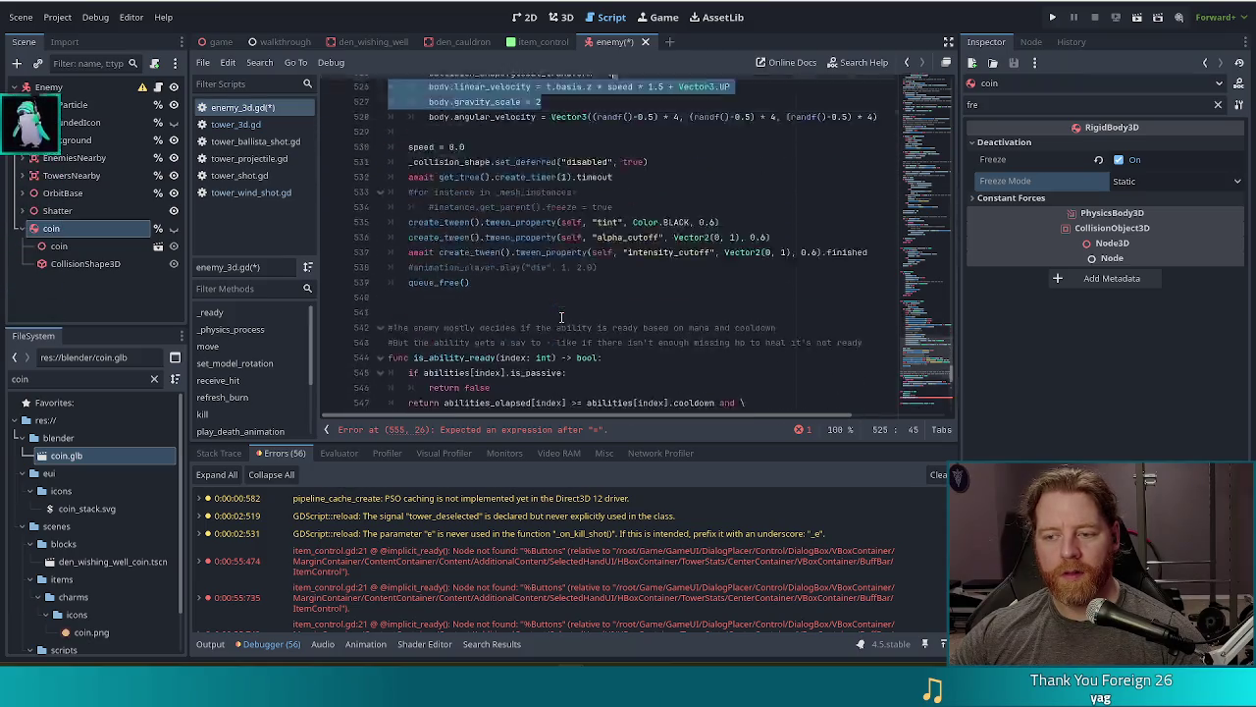
scroll(563, 316, down, 1)
drag(543, 317, 542, 302)
key(ctrl+v)
drag(435, 317, 452, 334)
key(shift+Tab)
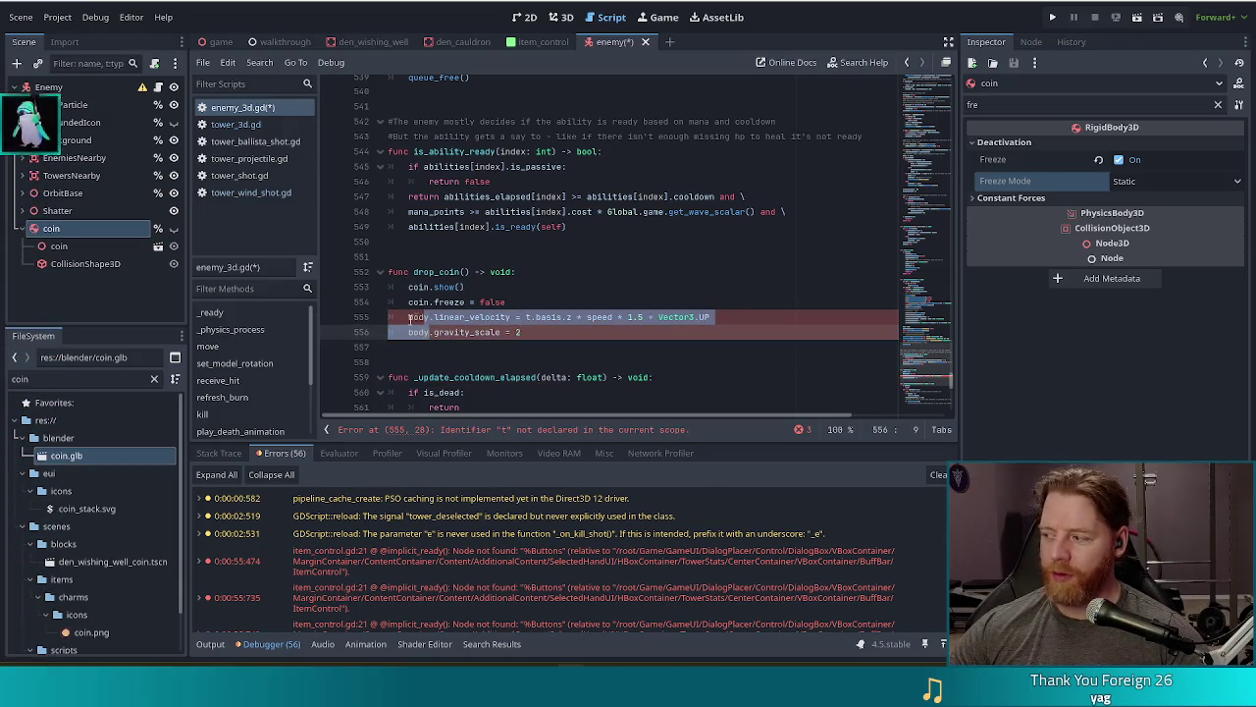
Step: Change 'body' to 'coin' on the pasted velocity line and select its t.basis expression
click(409, 317)
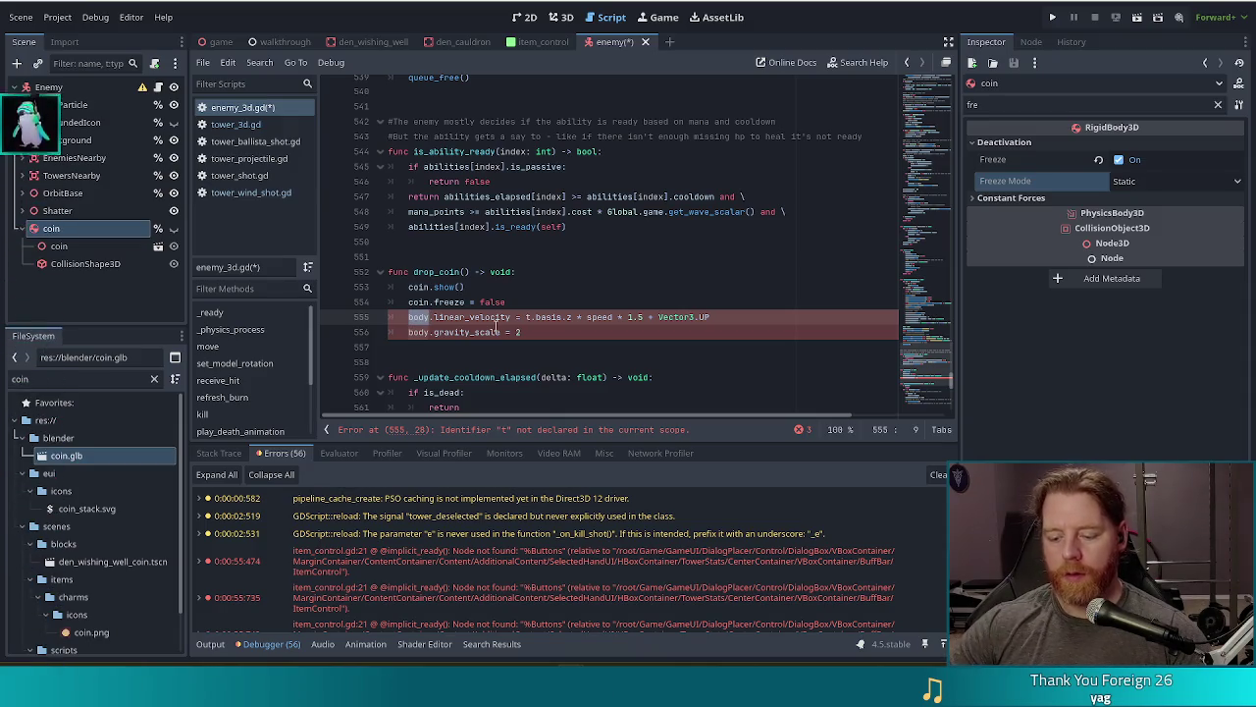
key(ctrl+Delete)
text(coin)
key(Escape)
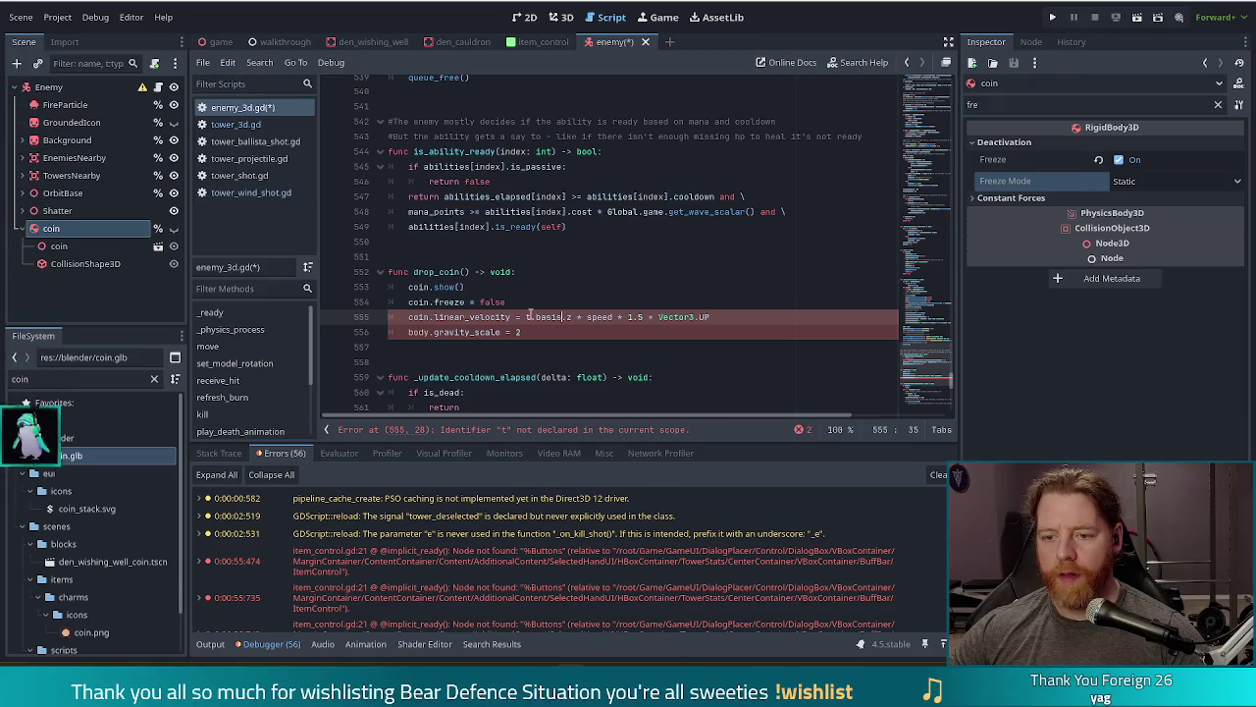
drag(526, 316, 670, 316)
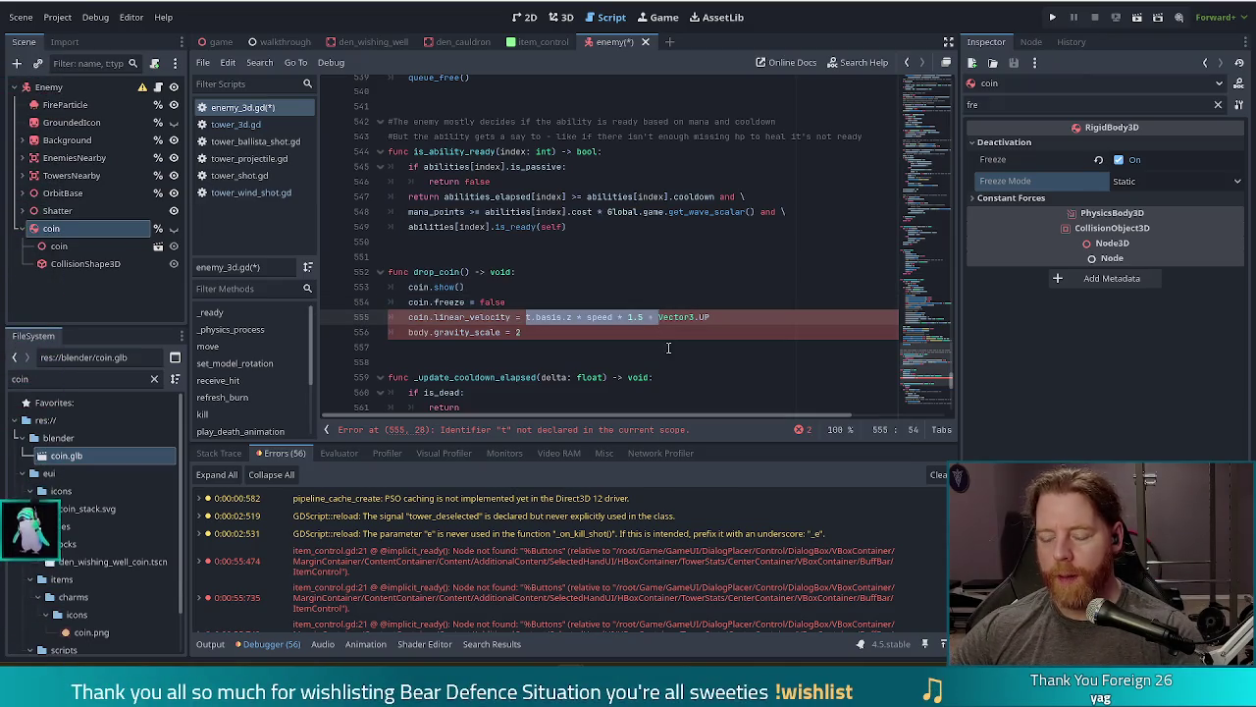